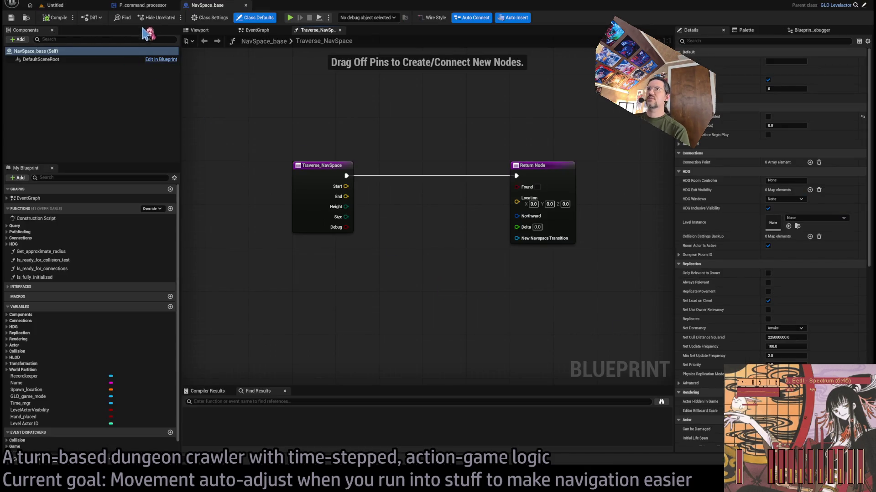
# In the P_command_processor graph, paste a Dot (w/ normalize) node near the pathfinding nodes
pyautogui.click(149, 9)
pyautogui.moveTo(455, 244)
pyautogui.mouseDown()
pyautogui.moveTo(377, 260)
pyautogui.moveTo(550, 259)
pyautogui.mouseUp()
pyautogui.scroll(1, 550, 259)
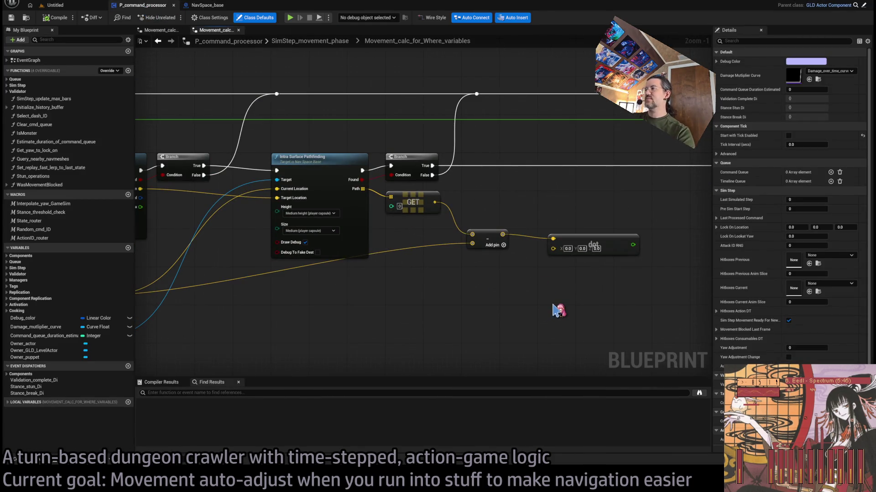
pyautogui.hotkey('ctrl', 'v')
pyautogui.scroll(1, 604, 302)
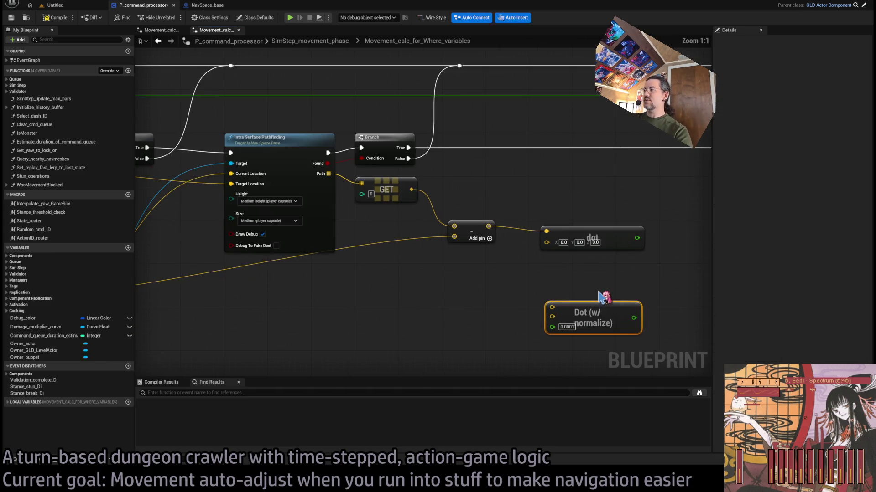
# Replace the old plain dot node with the Dot (w/ normalize) node
pyautogui.moveTo(601, 317)
pyautogui.mouseDown()
pyautogui.moveTo(586, 264)
pyautogui.moveTo(597, 206)
pyautogui.mouseUp()
pyautogui.moveTo(520, 210); pyautogui.dragTo(447, 250)
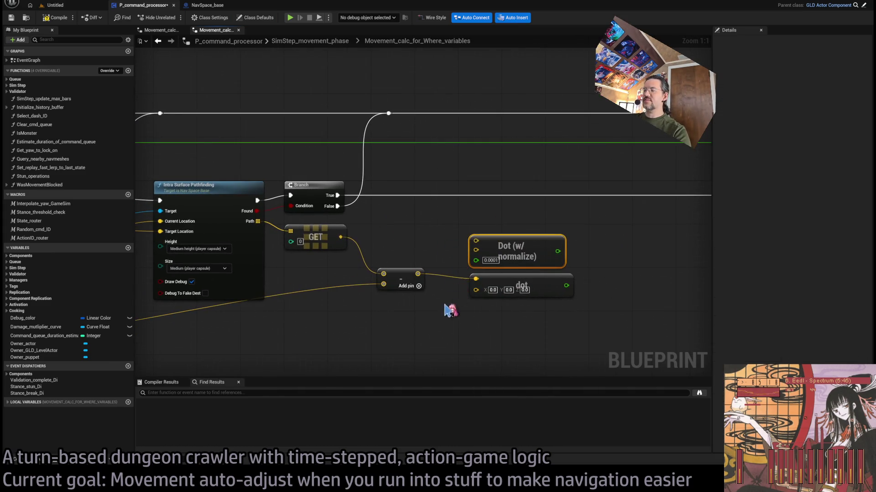
pyautogui.moveTo(447, 307)
pyautogui.mouseDown()
pyautogui.moveTo(601, 312)
pyautogui.moveTo(532, 260)
pyautogui.mouseUp()
pyautogui.click(533, 260)
pyautogui.press('Delete')
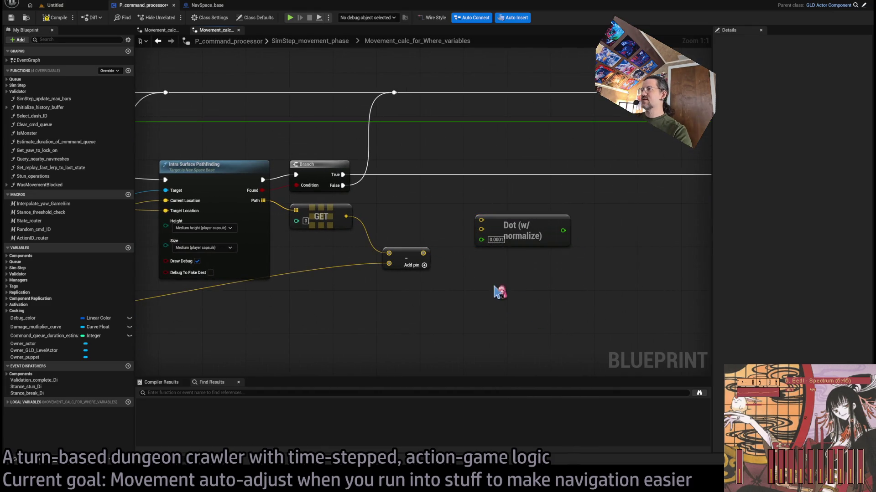
pyautogui.moveTo(526, 222)
pyautogui.mouseDown()
pyautogui.moveTo(537, 282)
pyautogui.moveTo(515, 261)
pyautogui.mouseUp()
# Add a Draw Debug Sphere from the second Branch's True output
pyautogui.scroll(-2, 411, 307)
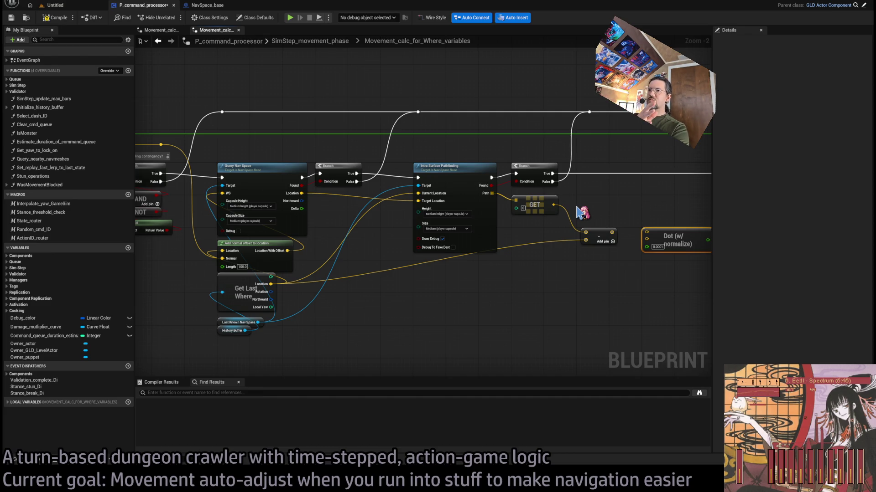
pyautogui.moveTo(582, 211); pyautogui.dragTo(506, 227)
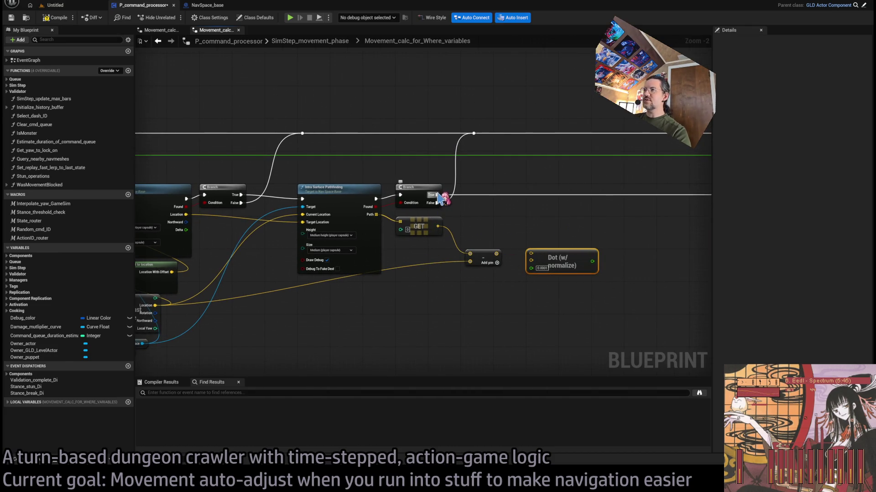
pyautogui.moveTo(437, 195); pyautogui.dragTo(558, 181)
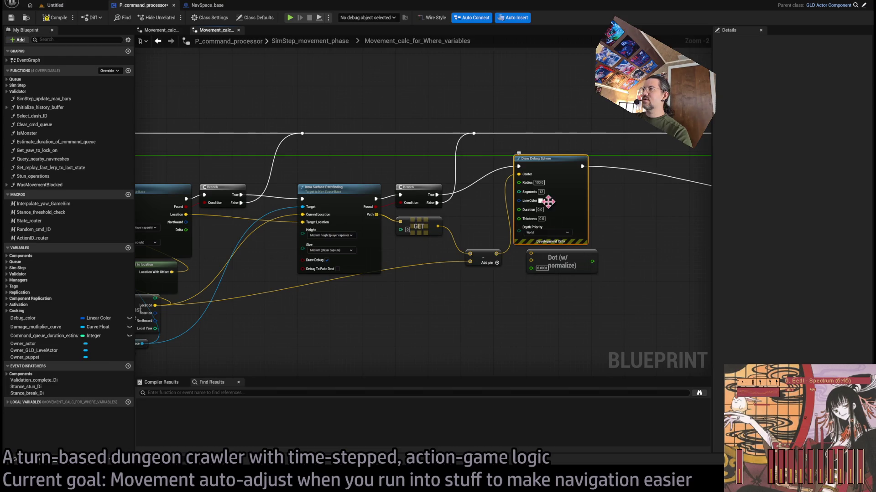
# Give Draw Debug Sphere 8 segments, 5-second duration and radius 25, then compile
pyautogui.click(541, 192)
pyautogui.write('8')
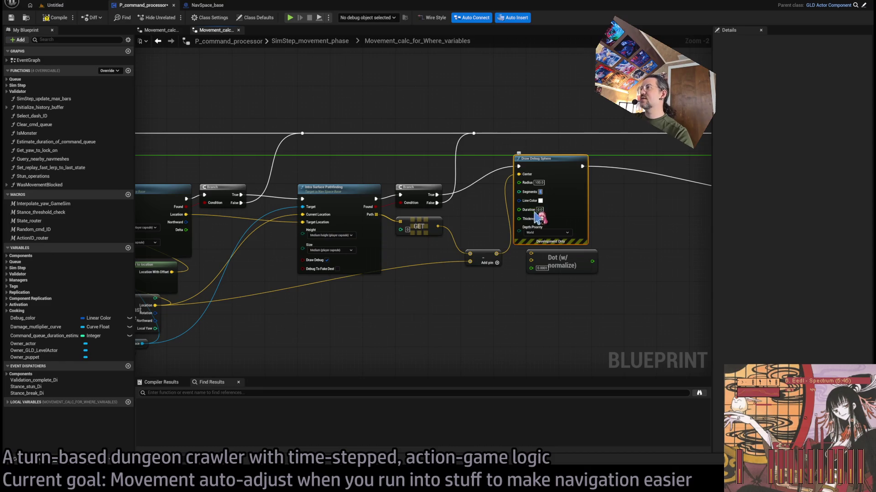
pyautogui.click(539, 210)
pyautogui.write('5')
pyautogui.click(539, 182)
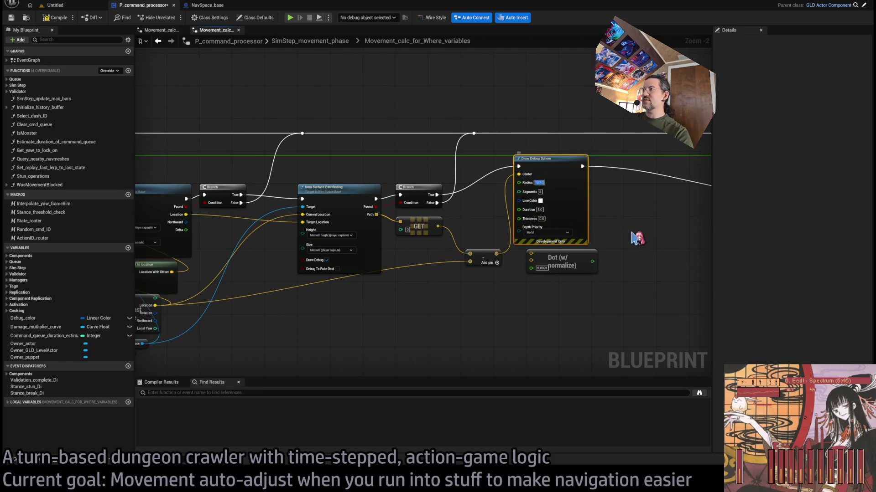
pyautogui.write('25')
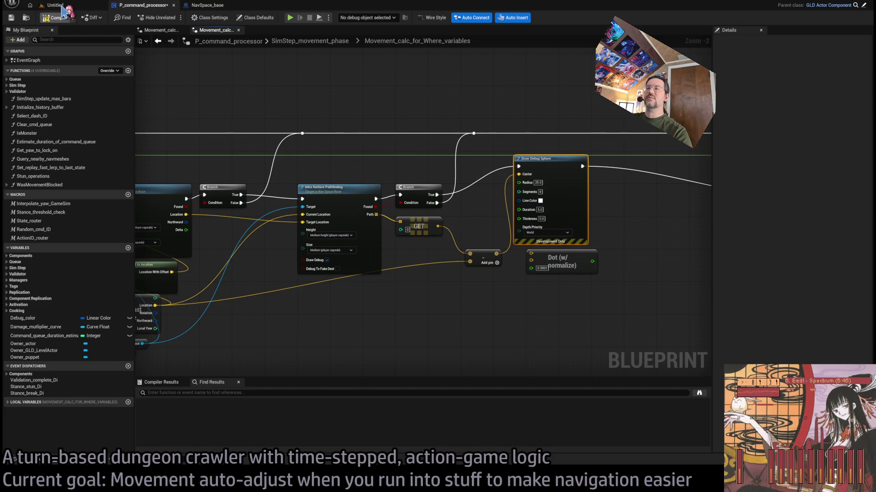
pyautogui.click(62, 13)
pyautogui.click(55, 5)
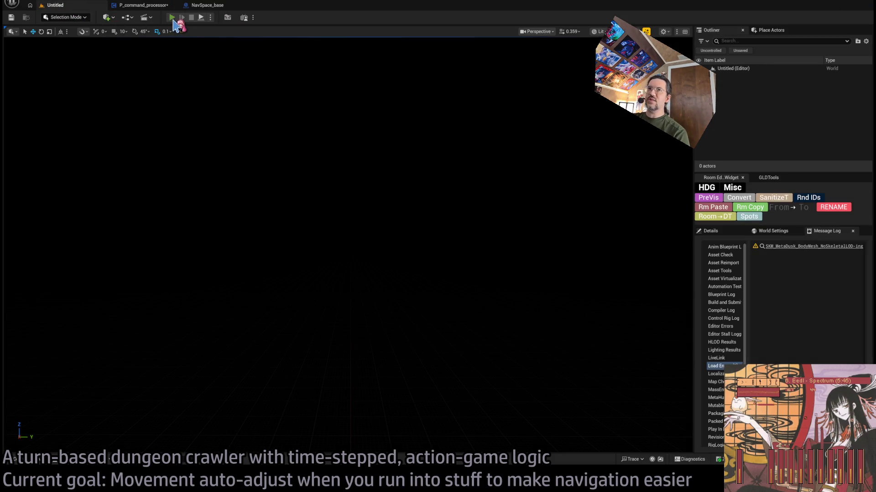
# Wire the GET path point output into the Draw Debug Sphere's Center
pyautogui.click(172, 18)
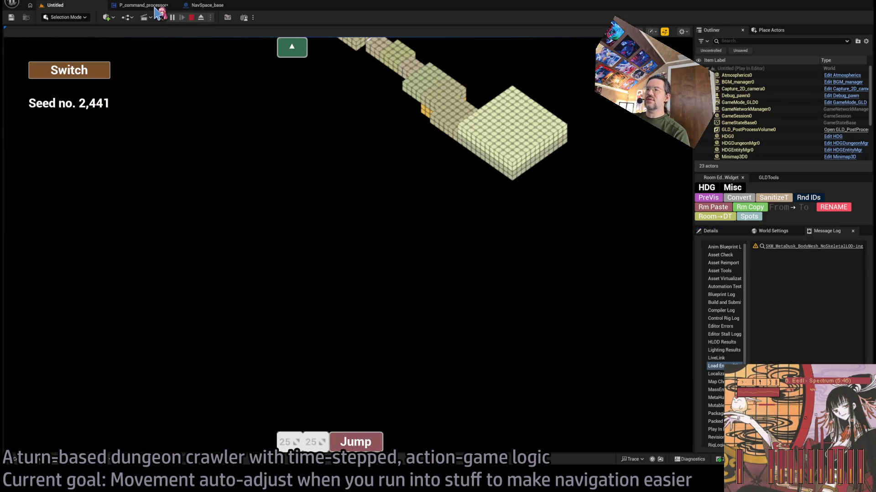
pyautogui.click(155, 6)
pyautogui.moveTo(438, 226)
pyautogui.mouseDown()
pyautogui.moveTo(447, 209)
pyautogui.moveTo(511, 169)
pyautogui.mouseUp()
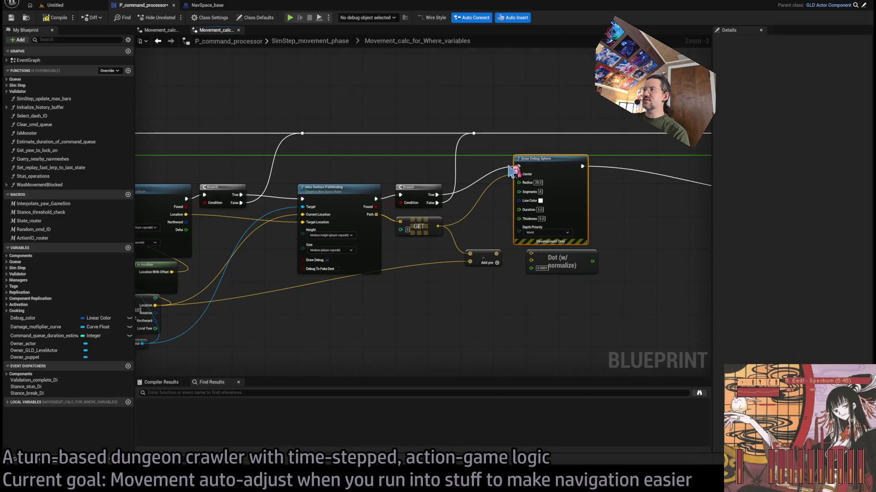
# Play-test level 1-17 in the editor, then release the mouse from the game
pyautogui.click(71, 6)
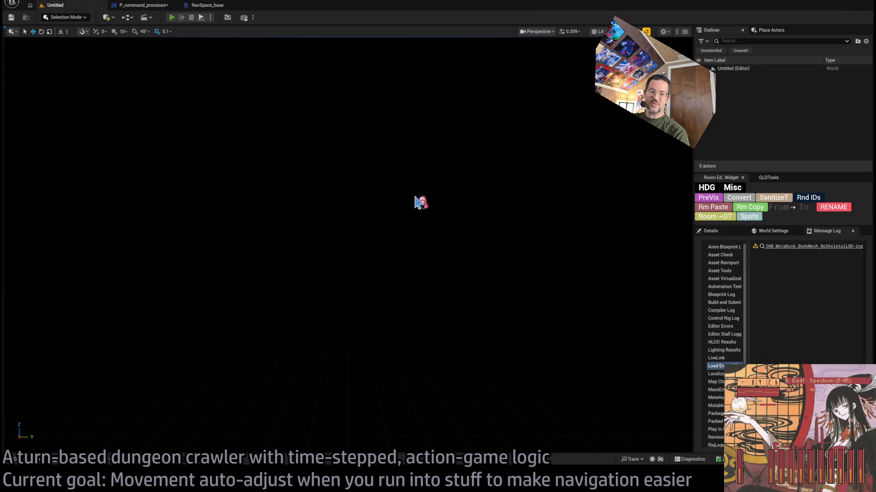
pyautogui.hotkey('alt', 'p')
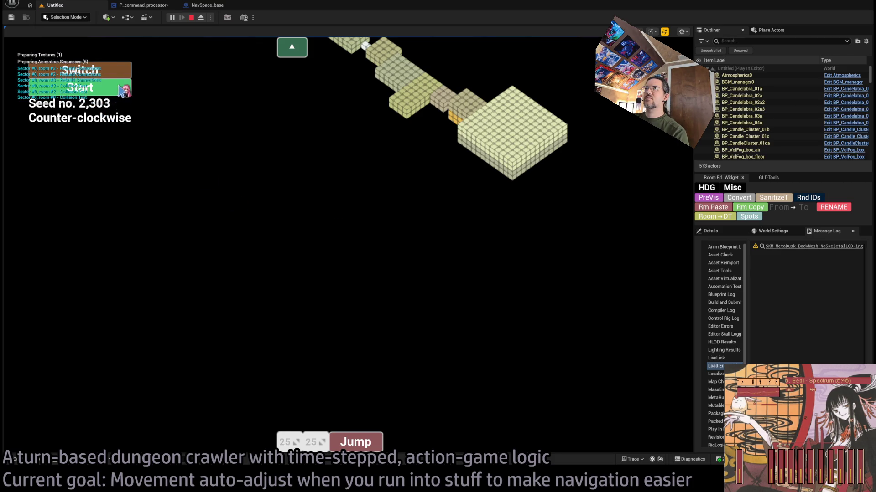
pyautogui.click(191, 17)
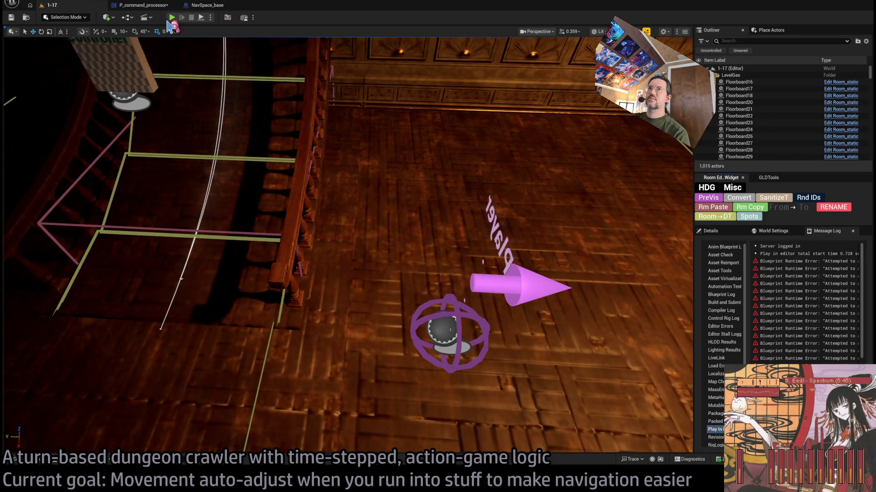
pyautogui.click(173, 17)
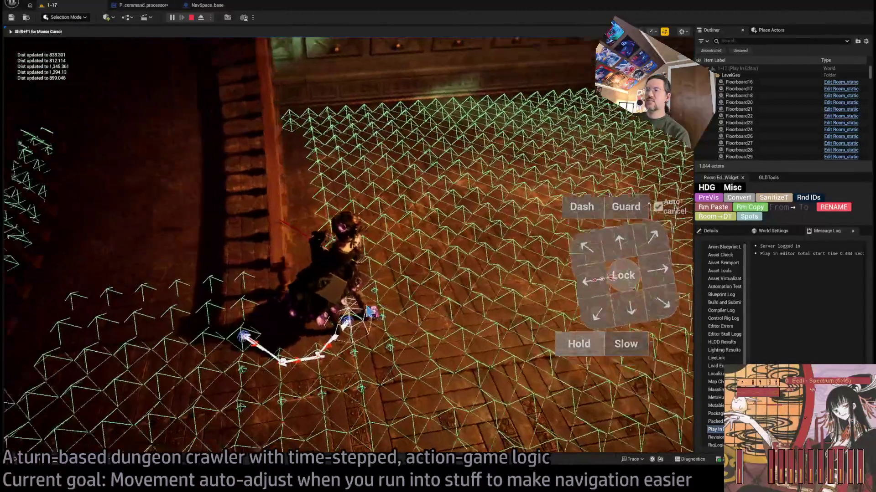
pyautogui.hotkey('shift', 'F1')
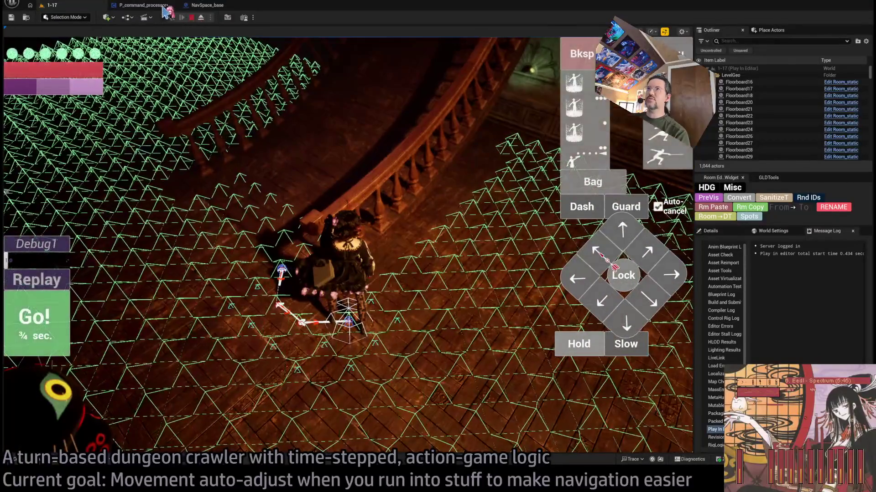
pyautogui.click(163, 7)
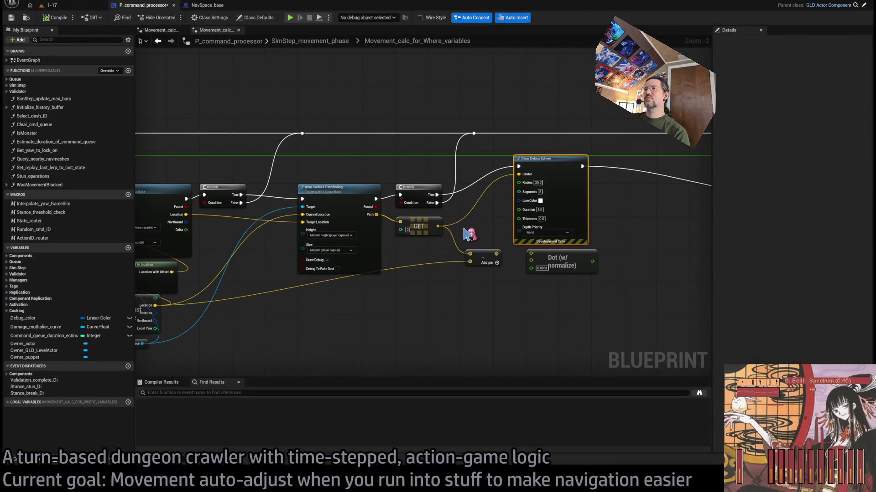
# Set the GET node's index to 1 and delete the old Branch
pyautogui.scroll(2, 434, 223)
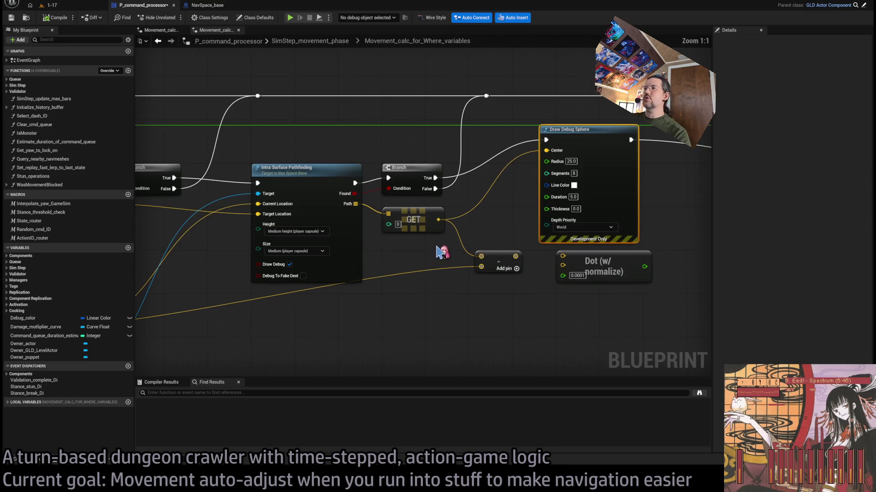
pyautogui.click(397, 224)
pyautogui.write('1')
pyautogui.click(408, 166)
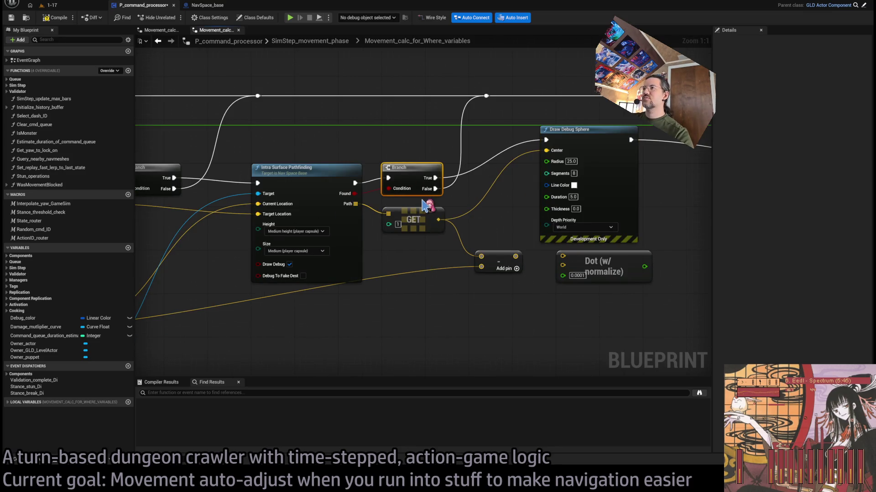
pyautogui.press('Delete')
# Gate Draw Debug Sphere with an IS VALID INDEX Branch on Path, False going to the reroute
pyautogui.moveTo(355, 204)
pyautogui.mouseDown()
pyautogui.moveTo(404, 185)
pyautogui.moveTo(438, 195)
pyautogui.moveTo(399, 157)
pyautogui.mouseUp()
pyautogui.press('b')
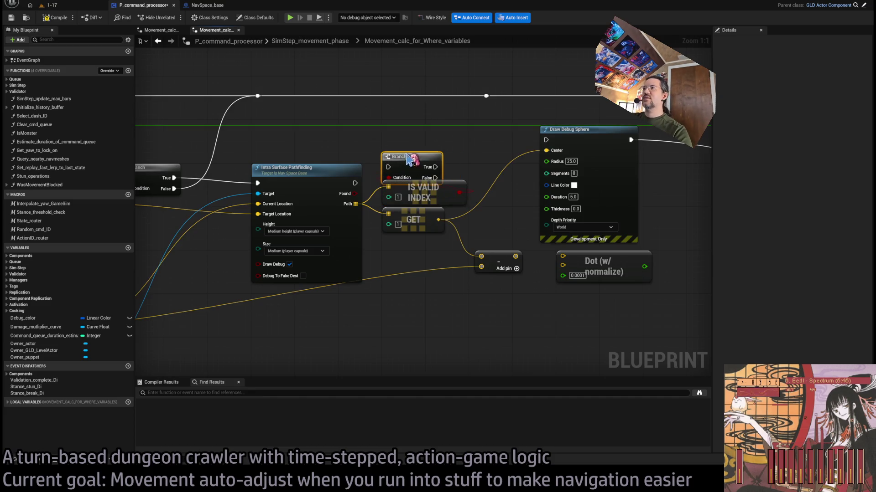
pyautogui.moveTo(355, 183); pyautogui.dragTo(546, 139)
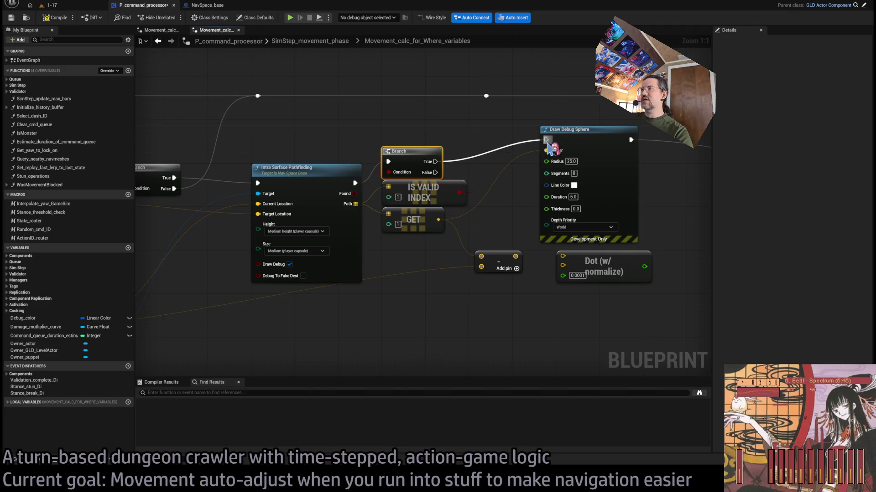
pyautogui.moveTo(435, 172); pyautogui.dragTo(486, 96)
pyautogui.moveTo(465, 232)
pyautogui.mouseDown()
pyautogui.moveTo(379, 146)
pyautogui.moveTo(412, 176)
pyautogui.mouseUp()
pyautogui.click(279, 120)
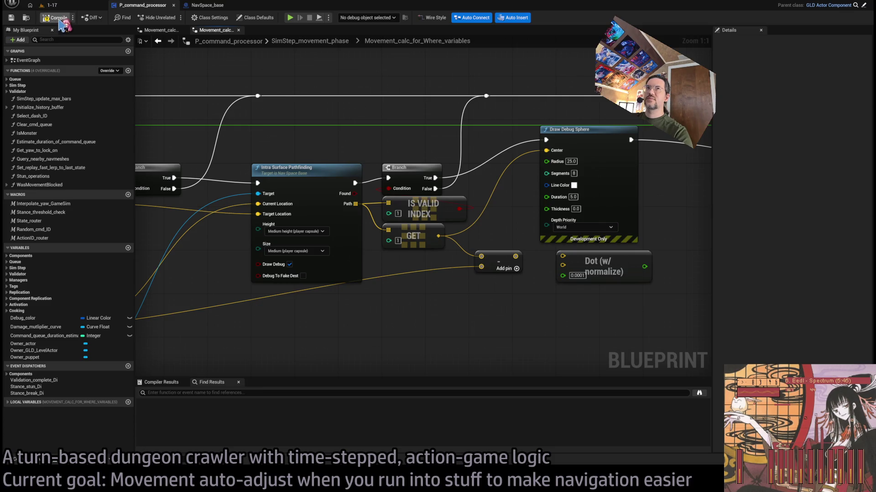
pyautogui.click(72, 6)
pyautogui.click(172, 17)
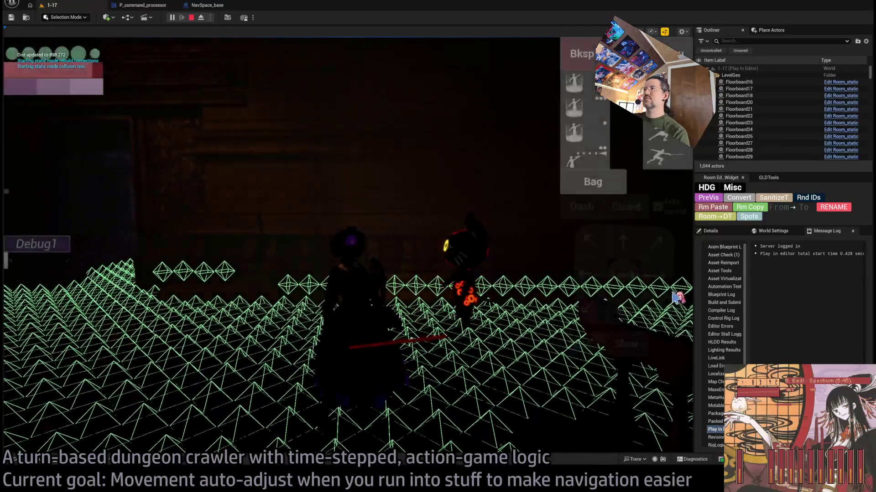
pyautogui.click(665, 277)
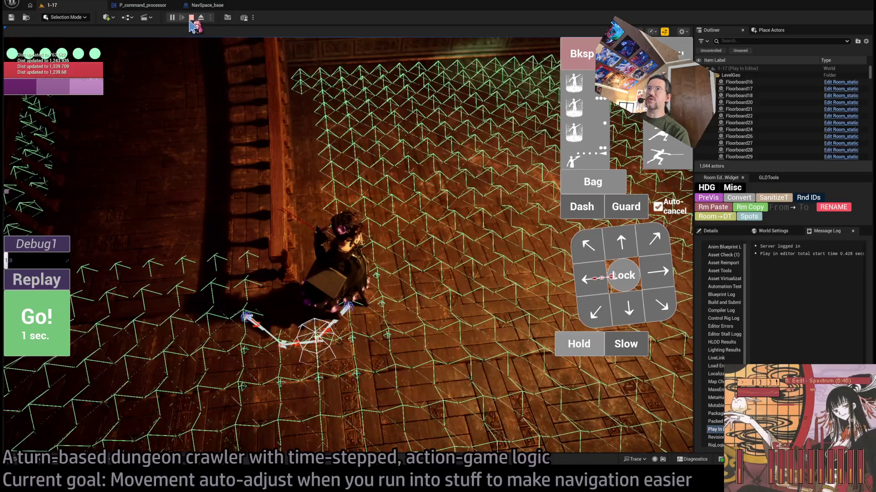
pyautogui.press('Escape')
pyautogui.click(166, 7)
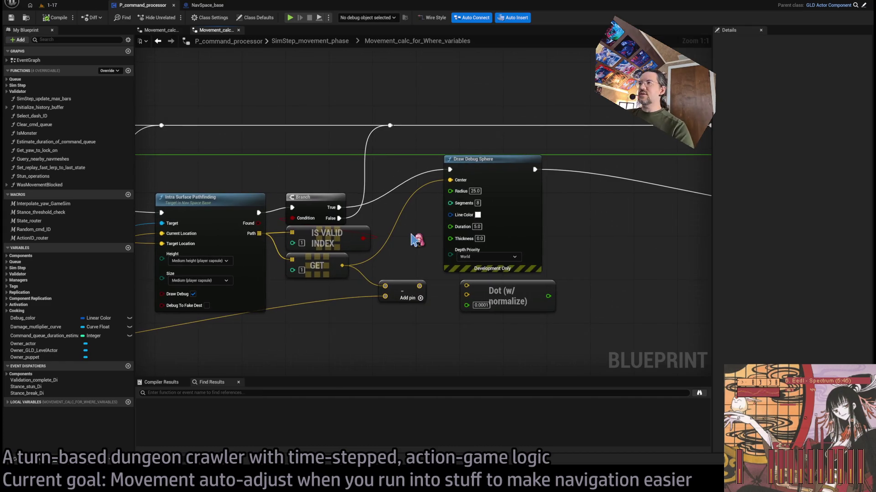
# Delete the Draw Debug Sphere node and shift the Add node aside
pyautogui.click(531, 216)
pyautogui.press('Delete')
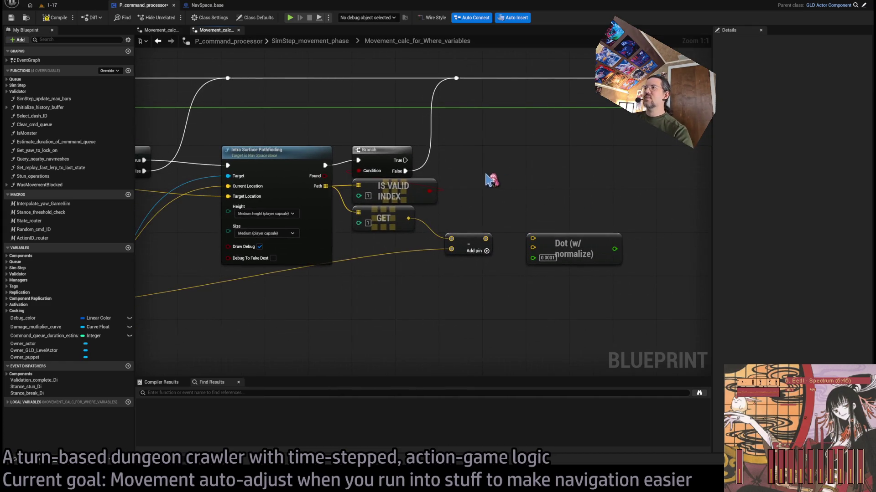
pyautogui.moveTo(471, 245); pyautogui.dragTo(484, 255)
# Connect the reroute wire into the Dot (w/ normalize) node
pyautogui.scroll(-1, 477, 222)
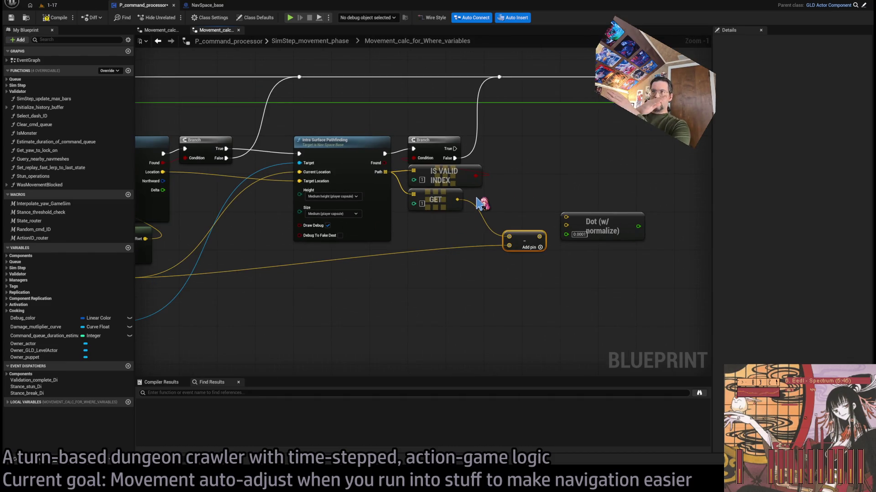
pyautogui.moveTo(416, 209)
pyautogui.mouseDown()
pyautogui.moveTo(548, 206)
pyautogui.moveTo(624, 186)
pyautogui.mouseUp()
pyautogui.moveTo(400, 189)
pyautogui.mouseDown()
pyautogui.moveTo(429, 204)
pyautogui.moveTo(498, 190)
pyautogui.moveTo(622, 250)
pyautogui.mouseUp()
pyautogui.scroll(-1, 505, 197)
pyautogui.moveTo(268, 191); pyautogui.dragTo(496, 196)
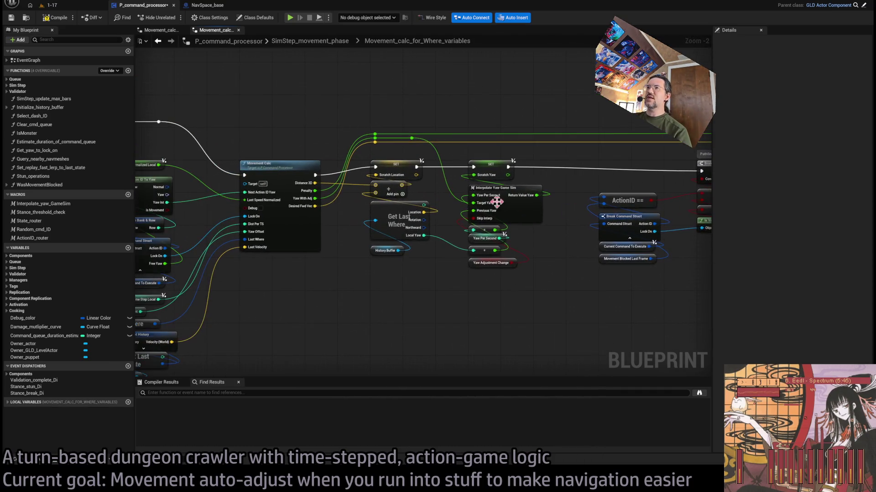
pyautogui.moveTo(339, 208)
pyautogui.mouseDown()
pyautogui.moveTo(351, 177)
pyautogui.moveTo(640, 168)
pyautogui.moveTo(524, 172)
pyautogui.moveTo(429, 200)
pyautogui.moveTo(492, 185)
pyautogui.moveTo(620, 288)
pyautogui.mouseUp()
pyautogui.scroll(1, 483, 182)
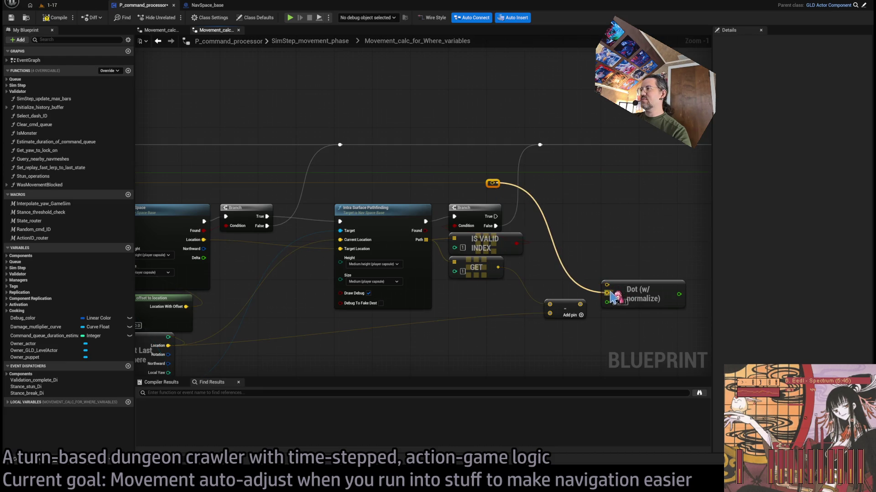
pyautogui.moveTo(576, 308)
pyautogui.mouseDown()
pyautogui.moveTo(607, 330)
pyautogui.moveTo(544, 325)
pyautogui.mouseUp()
pyautogui.moveTo(613, 288); pyautogui.dragTo(585, 292)
# Add a Print String on the Branch's True output showing the Dot result
pyautogui.moveTo(473, 212); pyautogui.dragTo(550, 212)
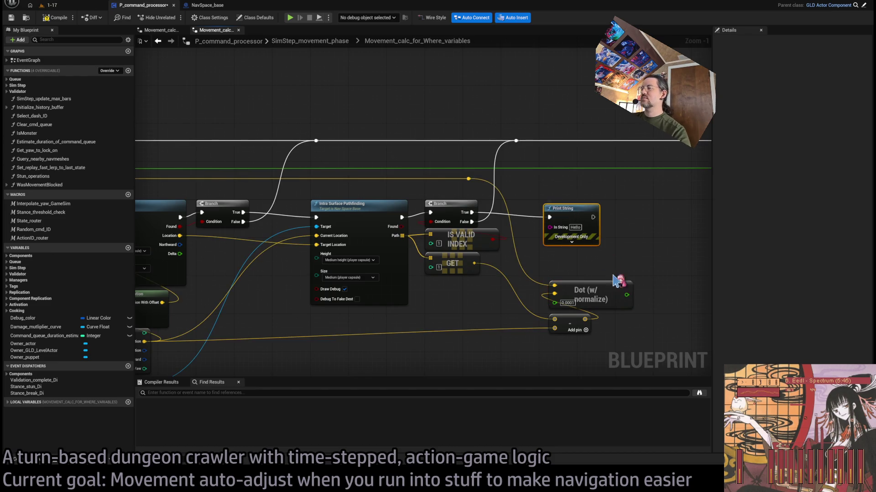
pyautogui.moveTo(627, 294)
pyautogui.mouseDown()
pyautogui.moveTo(569, 217)
pyautogui.moveTo(641, 186)
pyautogui.mouseUp()
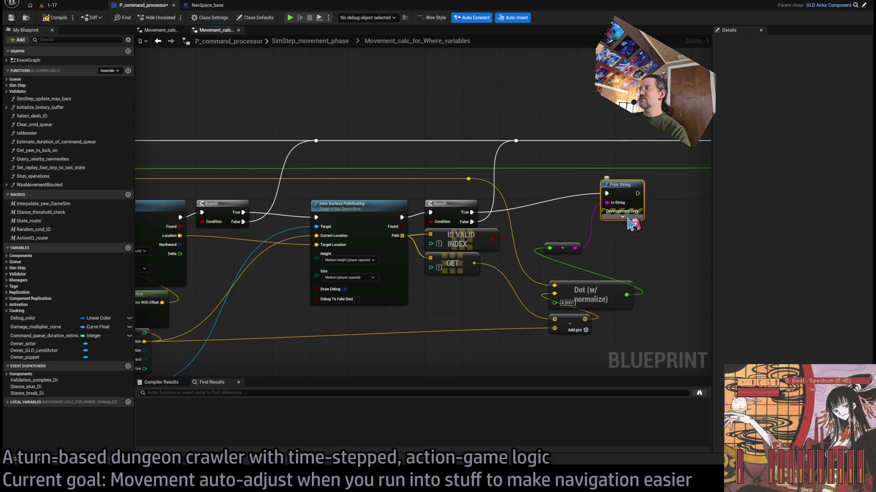
pyautogui.click(624, 216)
pyautogui.moveTo(661, 255); pyautogui.dragTo(467, 278)
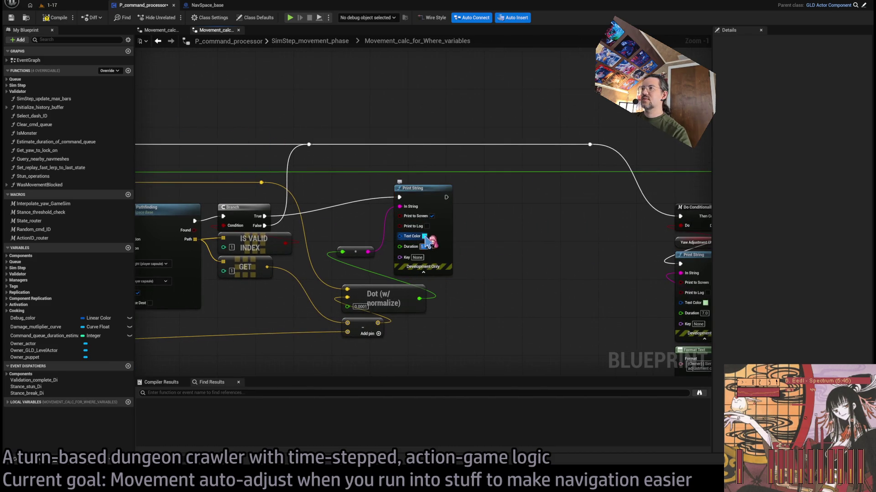
# Compile the blueprint and start playing level 1-17
pyautogui.click(57, 18)
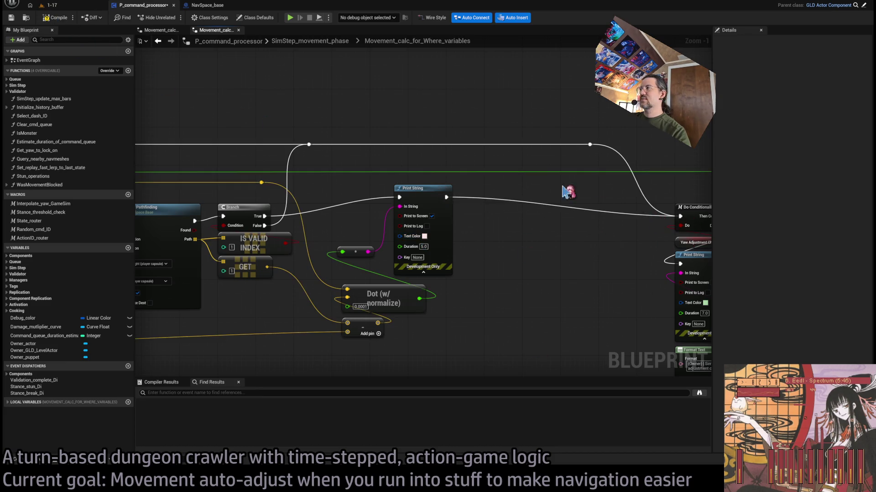
pyautogui.click(48, 5)
pyautogui.click(172, 18)
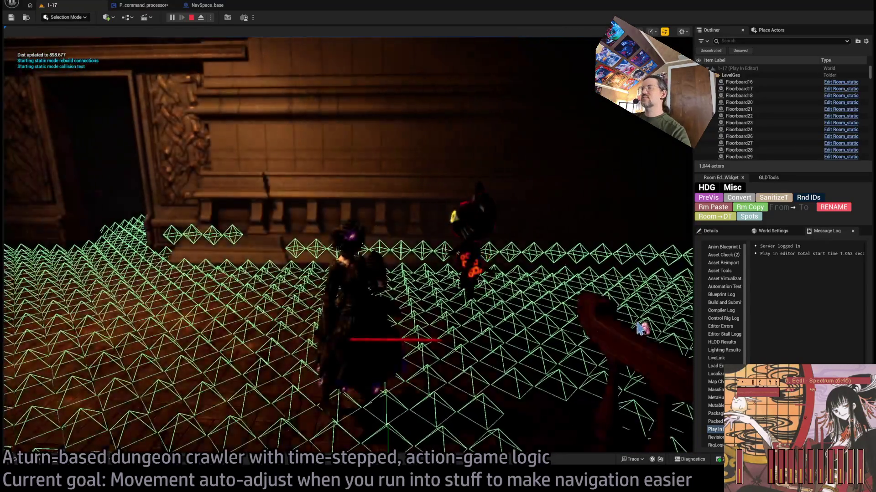
# Run one Go! move in level 1-17 to read the printed Dot value, then stop playing
pyautogui.click(661, 283)
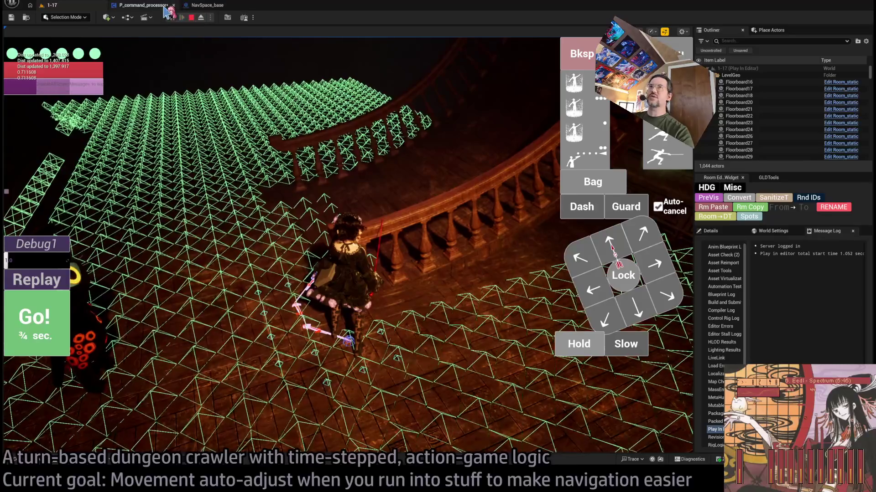
pyautogui.press('Escape')
pyautogui.click(142, 5)
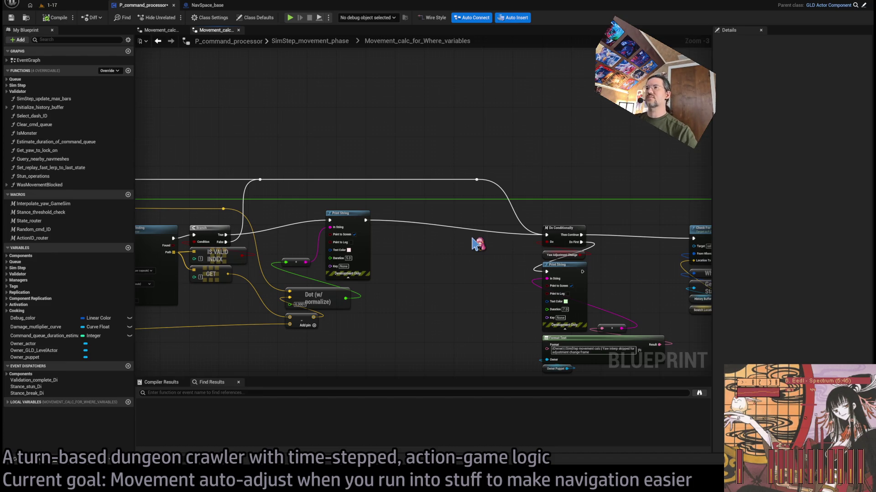
# Delete the Print String and its conversion node
pyautogui.scroll(1, 524, 271)
pyautogui.scroll(1, 513, 285)
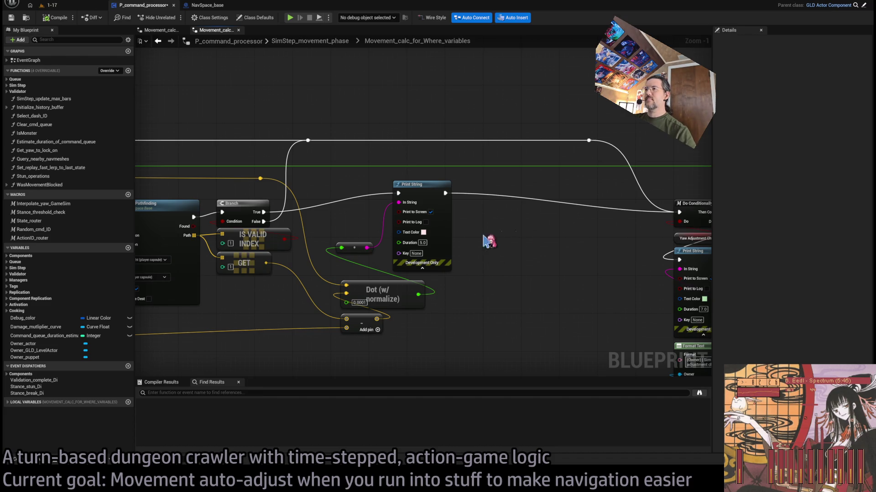
pyautogui.moveTo(488, 240); pyautogui.dragTo(367, 265)
pyautogui.moveTo(431, 297)
pyautogui.mouseDown()
pyautogui.moveTo(486, 272)
pyautogui.moveTo(430, 230)
pyautogui.moveTo(392, 234)
pyautogui.mouseUp()
pyautogui.press('Delete')
# Add a greater-than node fed by Dot with a 0.45 threshold
pyautogui.write('>')
pyautogui.press('Return')
pyautogui.click(437, 213)
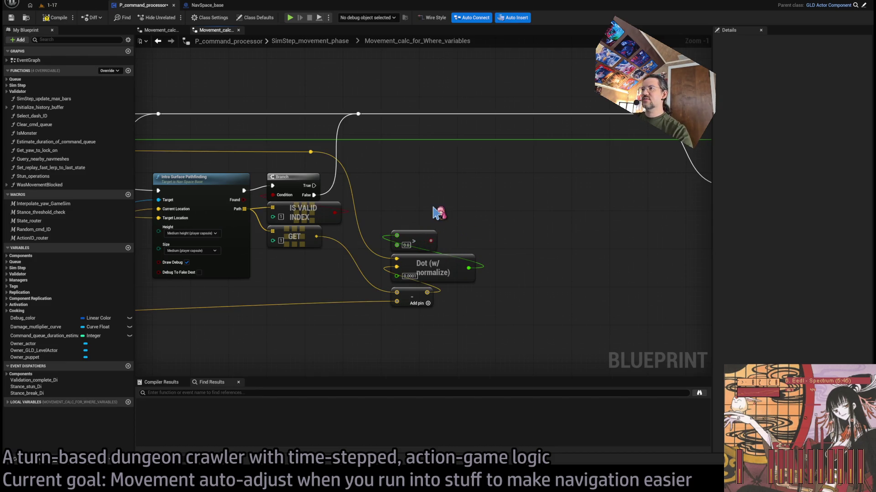
pyautogui.click(424, 237)
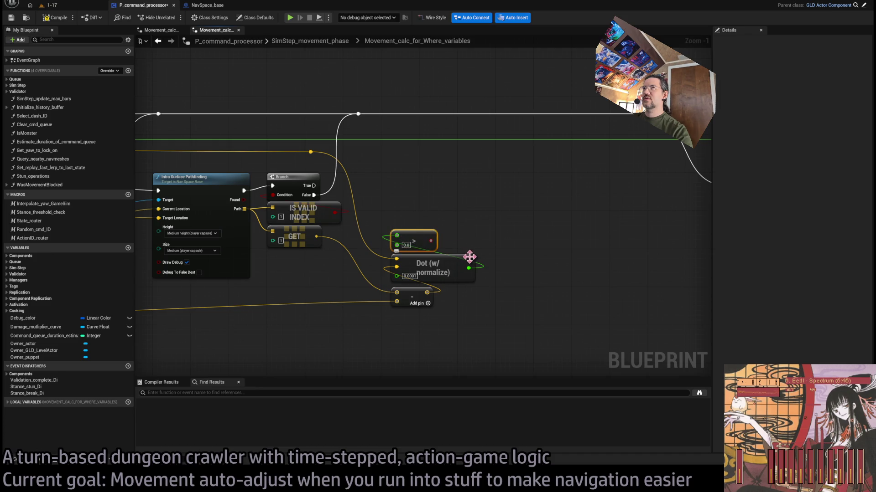
pyautogui.click(406, 245)
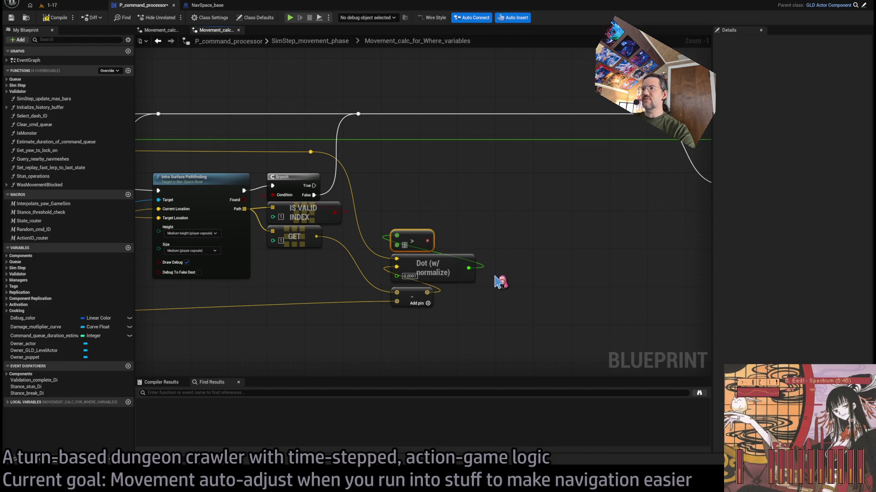
pyautogui.click(528, 232)
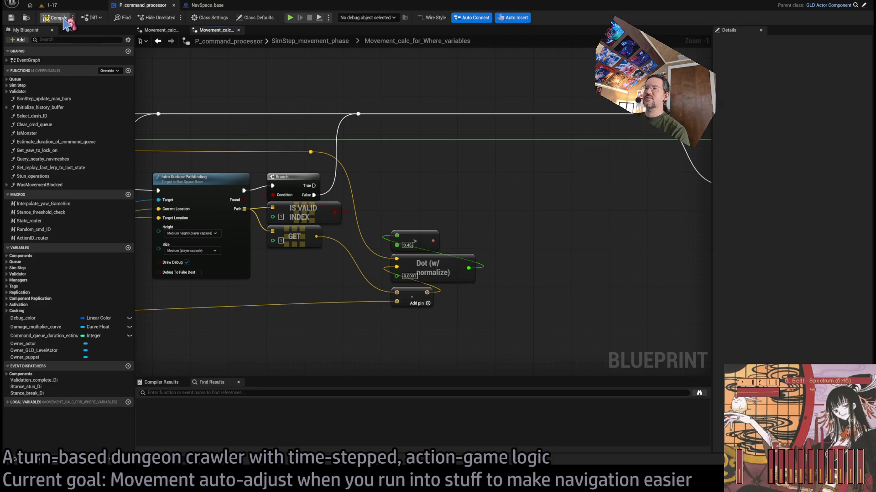
# Move the comparison, Dot and subtract nodes down-left to tidy the graph
pyautogui.moveTo(479, 226); pyautogui.dragTo(388, 316)
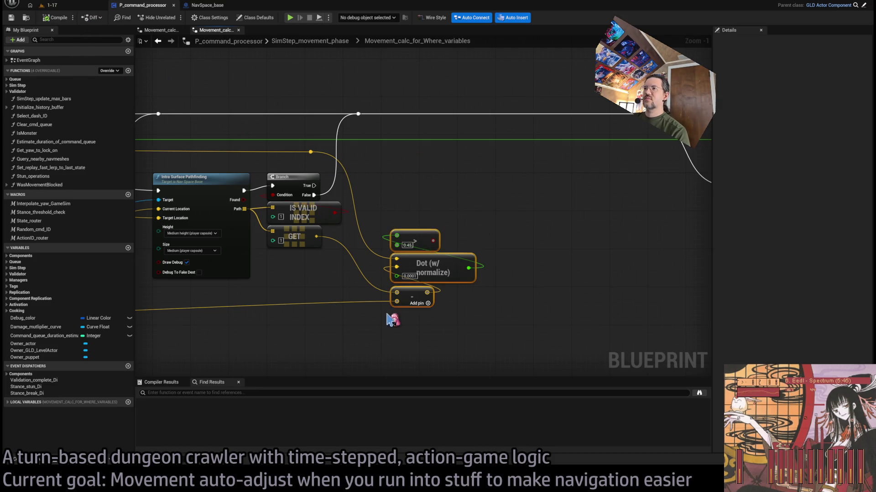
pyautogui.moveTo(426, 265); pyautogui.dragTo(417, 283)
pyautogui.click(434, 213)
pyautogui.scroll(-2, 433, 213)
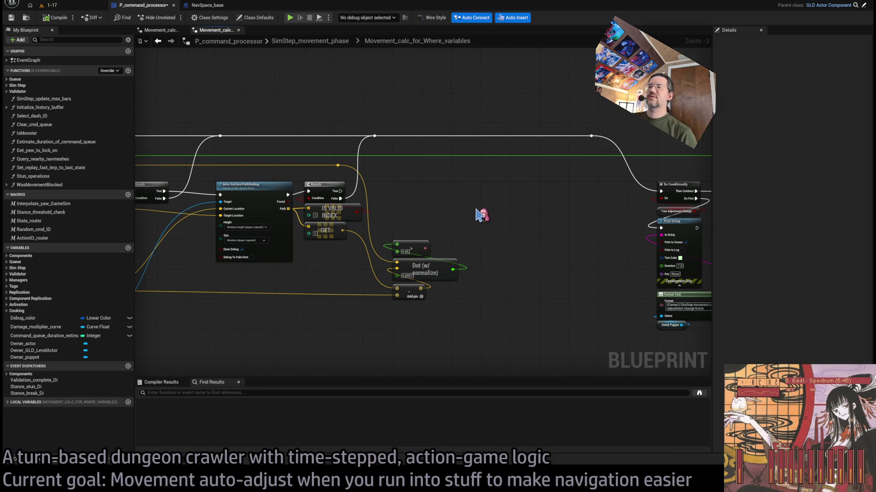
pyautogui.moveTo(478, 214)
pyautogui.mouseDown()
pyautogui.moveTo(456, 151)
pyautogui.moveTo(392, 196)
pyautogui.moveTo(379, 193)
pyautogui.moveTo(496, 185)
pyautogui.mouseUp()
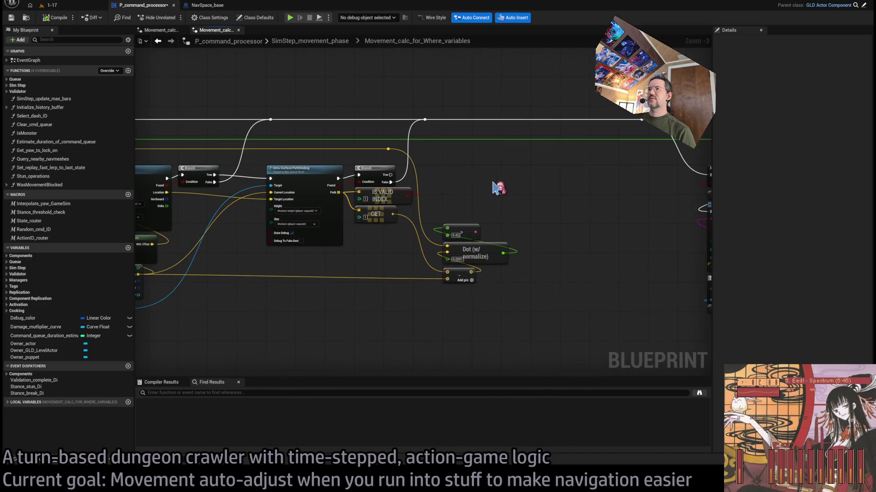
pyautogui.scroll(1, 438, 190)
pyautogui.moveTo(438, 190)
pyautogui.mouseDown()
pyautogui.moveTo(492, 222)
pyautogui.moveTo(447, 195)
pyautogui.mouseUp()
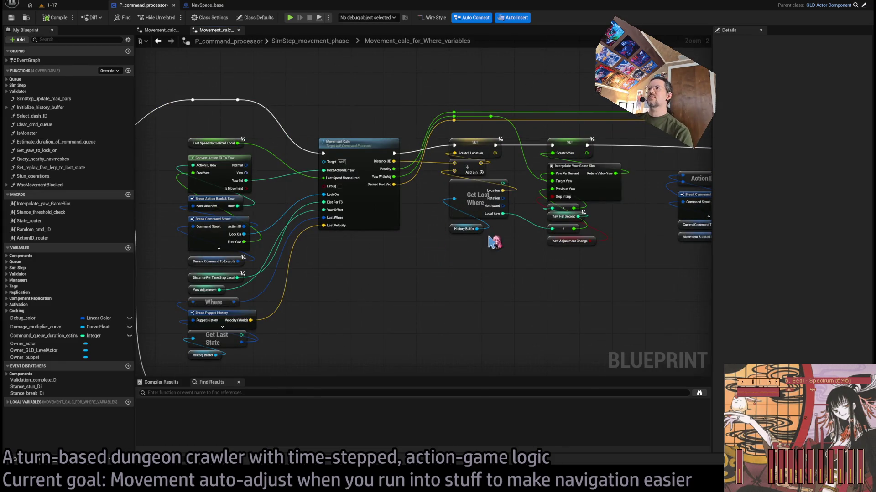
pyautogui.moveTo(505, 266); pyautogui.dragTo(383, 279)
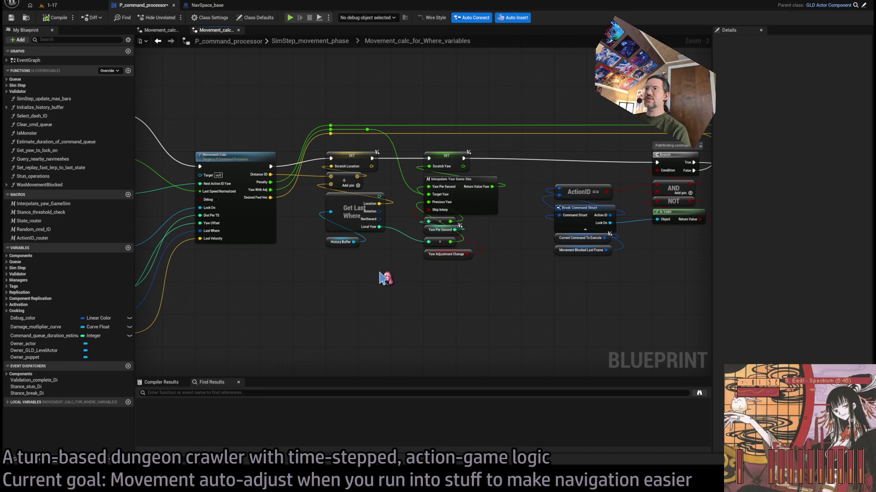
# Add a SET Scratch Location node and wire execution into it
pyautogui.scroll(-1, 386, 278)
pyautogui.moveTo(385, 278)
pyautogui.mouseDown()
pyautogui.moveTo(445, 249)
pyautogui.moveTo(545, 234)
pyautogui.mouseUp()
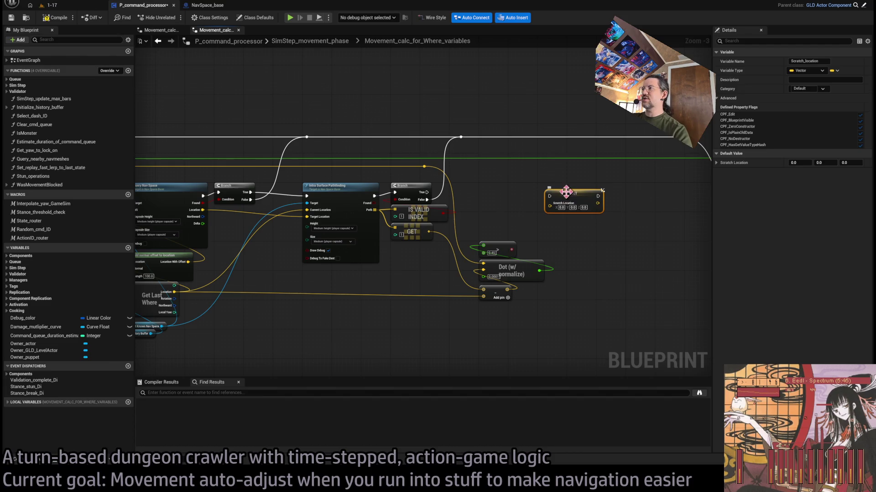
pyautogui.click(564, 196)
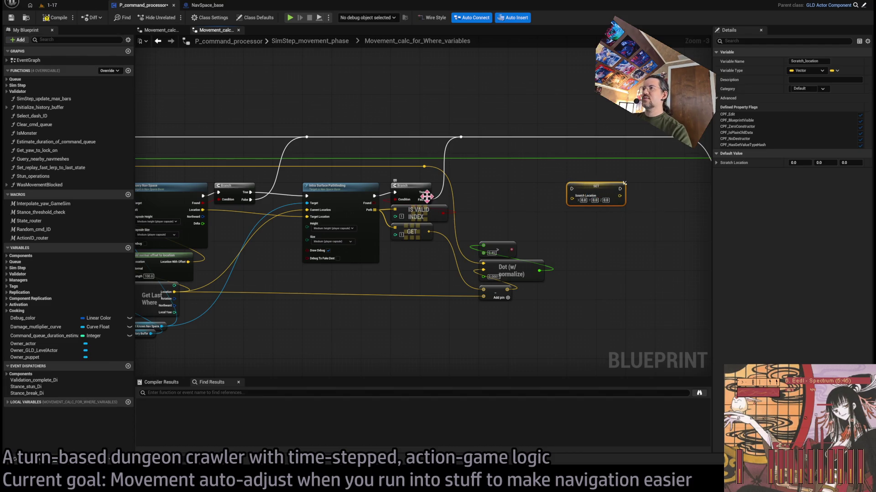
pyautogui.moveTo(426, 192); pyautogui.dragTo(573, 191)
# Drive a new Branch with the > 0.45 result, tidy the math nodes, and compile
pyautogui.scroll(2, 449, 248)
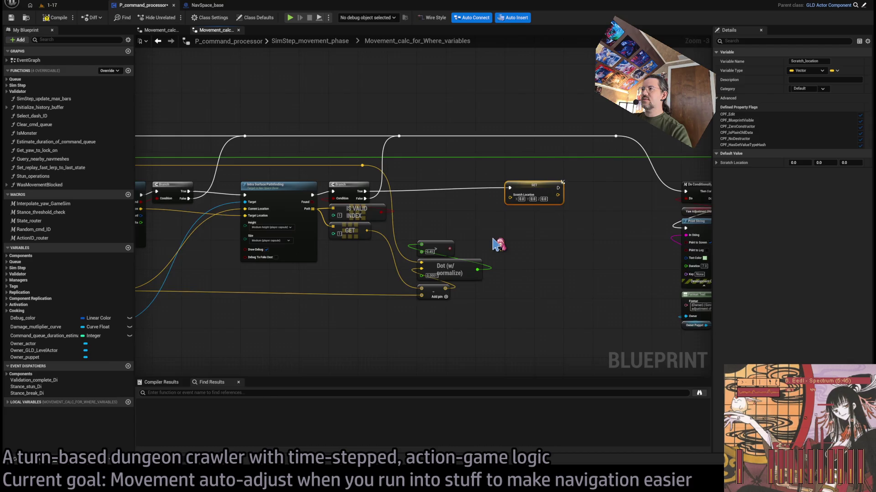
pyautogui.moveTo(437, 252)
pyautogui.mouseDown()
pyautogui.moveTo(412, 214)
pyautogui.moveTo(426, 176)
pyautogui.mouseUp()
pyautogui.moveTo(392, 233); pyautogui.dragTo(424, 338)
pyautogui.moveTo(424, 252); pyautogui.dragTo(424, 210)
pyautogui.moveTo(447, 330); pyautogui.dragTo(307, 229)
pyautogui.click(409, 332)
pyautogui.moveTo(524, 250); pyautogui.dragTo(453, 270)
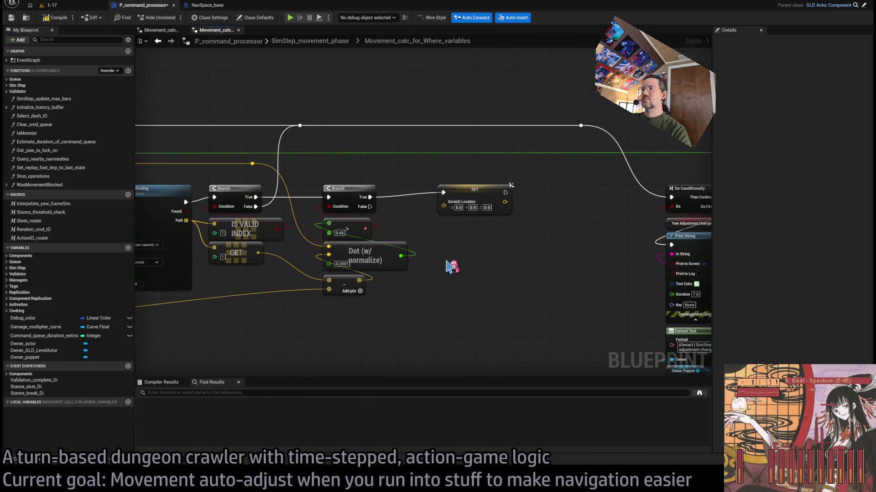
pyautogui.click(57, 19)
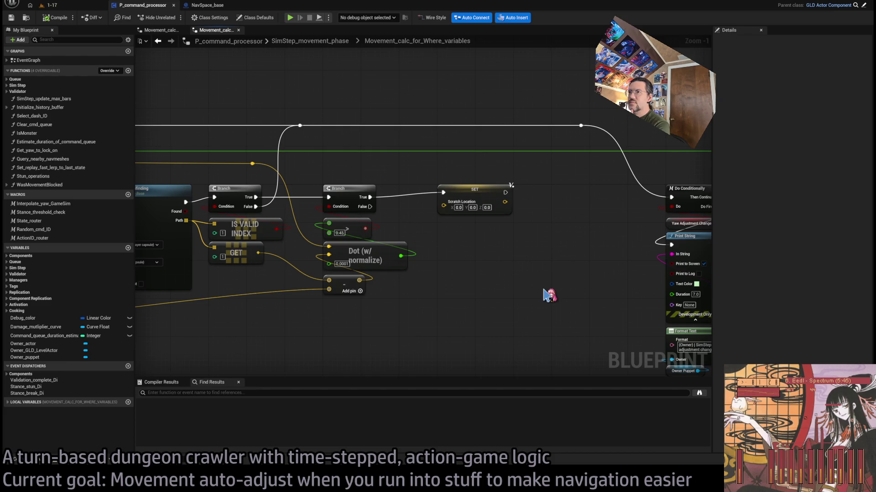
pyautogui.moveTo(265, 274)
pyautogui.mouseDown()
pyautogui.moveTo(456, 256)
pyautogui.moveTo(558, 219)
pyautogui.moveTo(421, 210)
pyautogui.mouseUp()
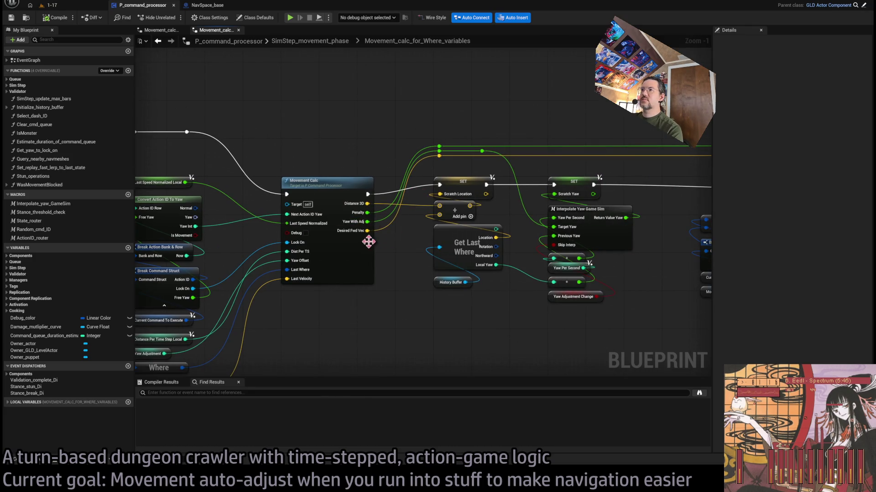
# Add a Get Last Where node and feed its last Location into the subtract node
pyautogui.moveTo(365, 241)
pyautogui.mouseDown()
pyautogui.moveTo(548, 227)
pyautogui.moveTo(468, 234)
pyautogui.mouseUp()
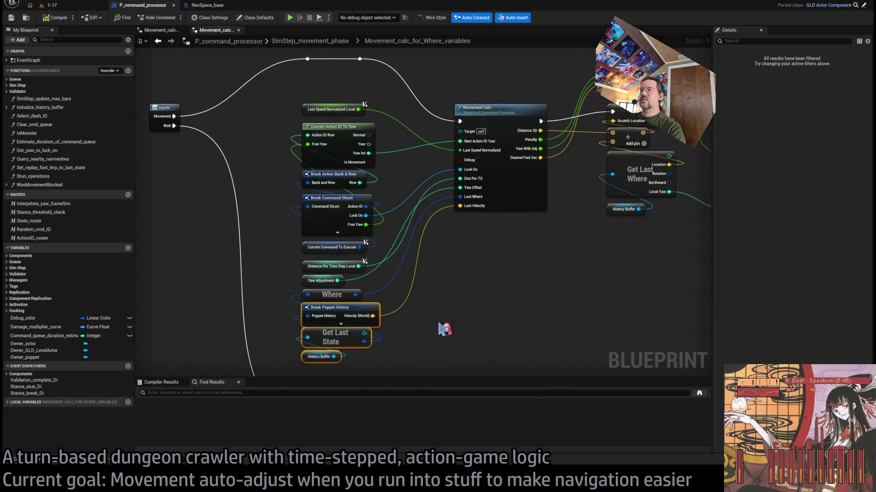
pyautogui.moveTo(584, 313)
pyautogui.mouseDown()
pyautogui.moveTo(502, 328)
pyautogui.moveTo(425, 291)
pyautogui.moveTo(388, 299)
pyautogui.moveTo(442, 292)
pyautogui.moveTo(349, 303)
pyautogui.mouseUp()
pyautogui.moveTo(539, 291)
pyautogui.mouseDown()
pyautogui.moveTo(561, 282)
pyautogui.moveTo(495, 287)
pyautogui.moveTo(519, 313)
pyautogui.mouseUp()
pyautogui.hotkey('ctrl', 'v')
pyautogui.click(577, 297)
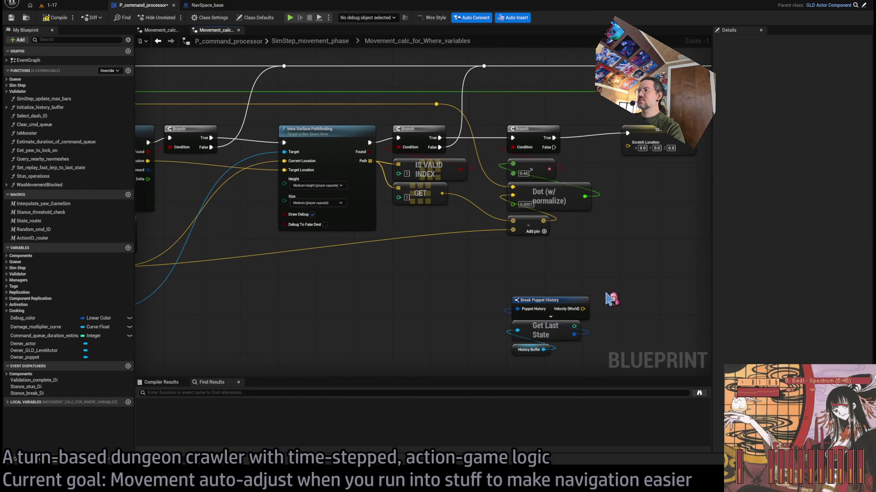
pyautogui.press('Delete')
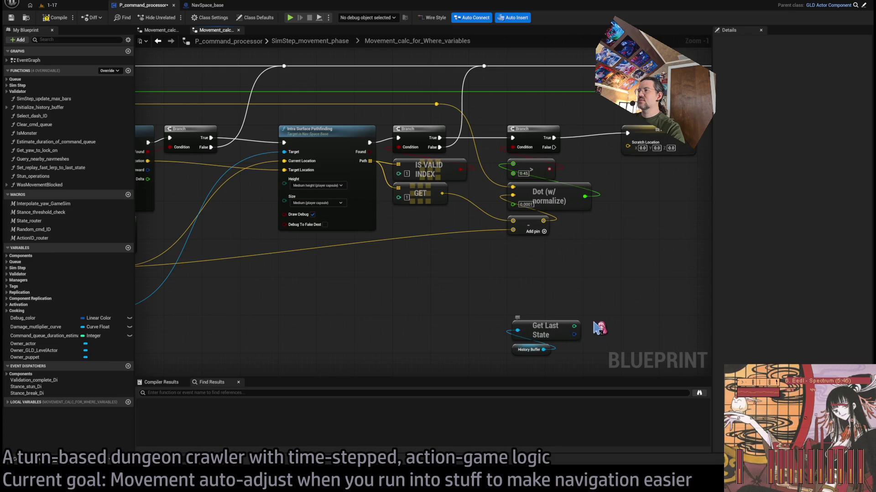
pyautogui.hotkey('ctrl', 'z')
pyautogui.hotkey('ctrl', 'z')
pyautogui.moveTo(493, 343); pyautogui.dragTo(611, 304)
pyautogui.click(285, 250)
pyautogui.moveTo(285, 250)
pyautogui.mouseDown()
pyautogui.moveTo(479, 319)
pyautogui.moveTo(470, 260)
pyautogui.moveTo(433, 206)
pyautogui.mouseUp()
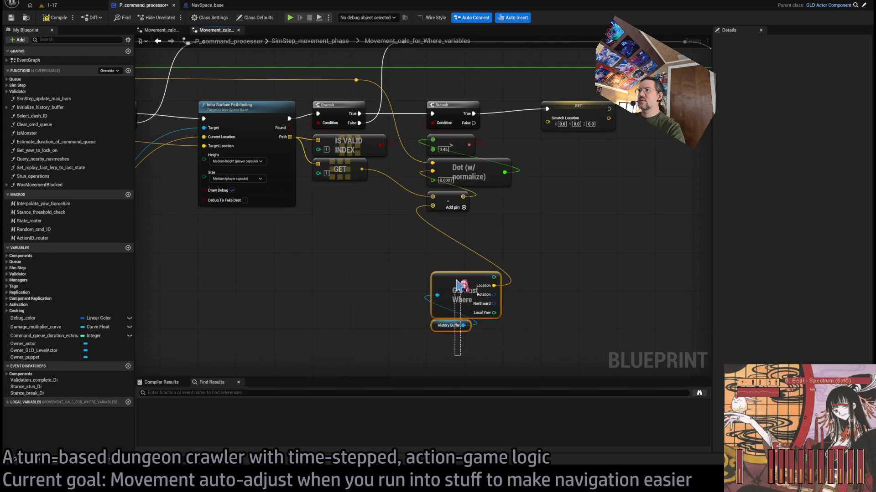
pyautogui.moveTo(461, 292); pyautogui.dragTo(465, 237)
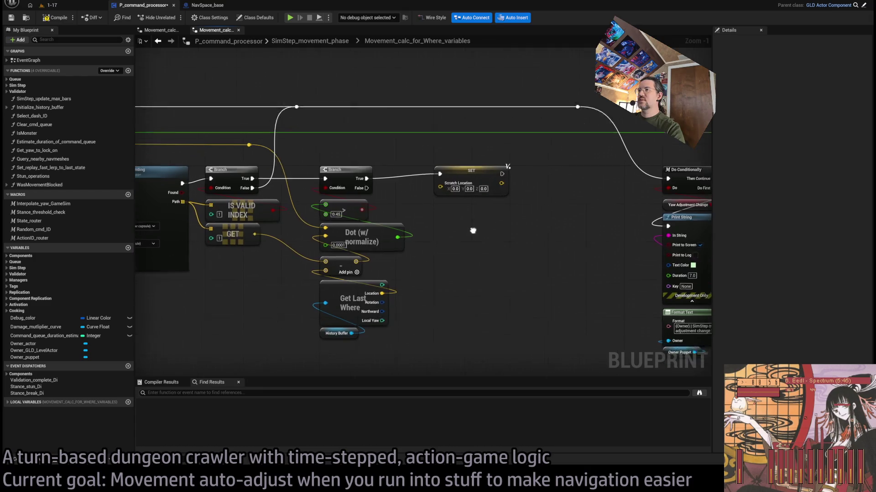
# Move the SET Scratch Location node further right
pyautogui.moveTo(470, 176); pyautogui.dragTo(545, 175)
pyautogui.click(494, 245)
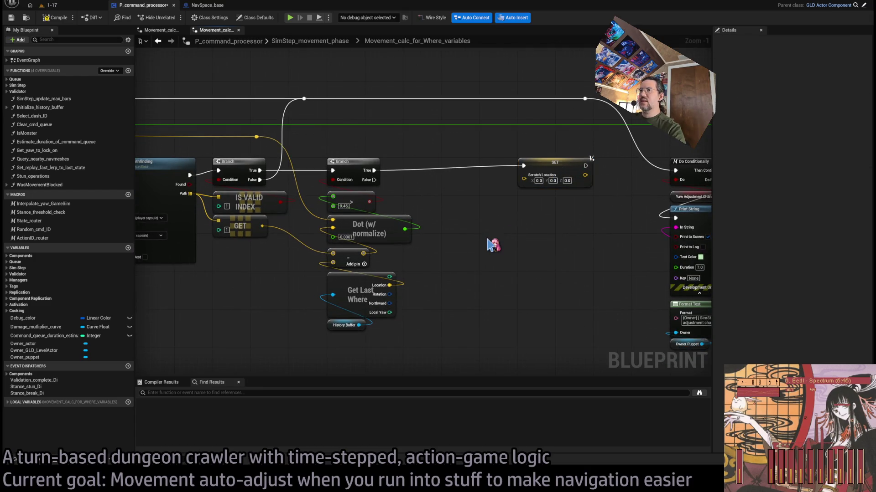
pyautogui.moveTo(479, 245); pyautogui.dragTo(508, 245)
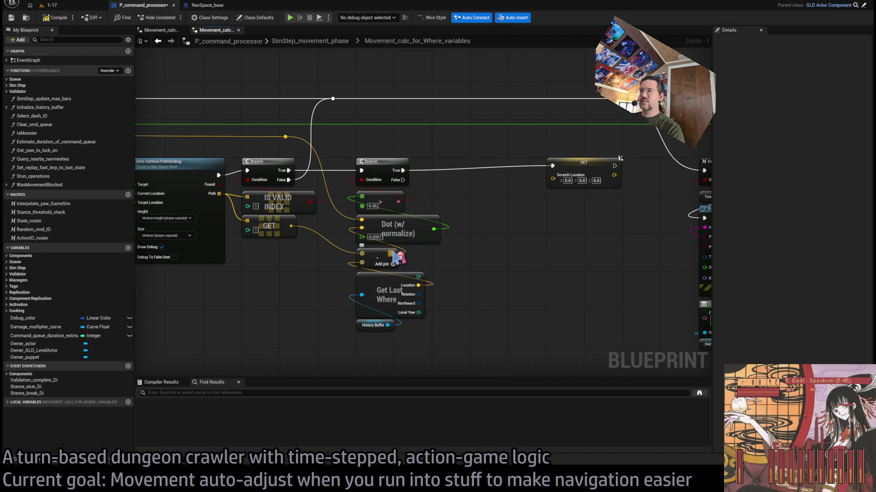
# Abandon a trial wire from the subtract output and save the Blueprint with Ctrl+S
pyautogui.moveTo(393, 254); pyautogui.dragTo(498, 255)
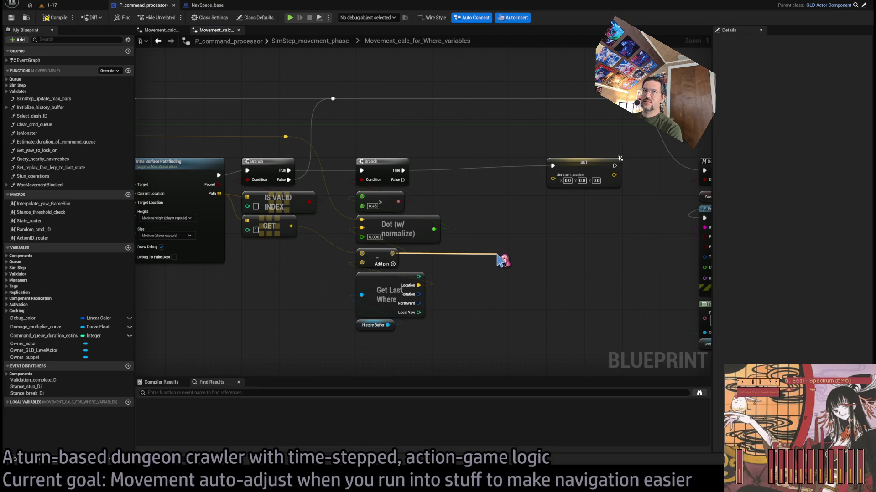
pyautogui.moveTo(498, 255)
pyautogui.mouseDown()
pyautogui.moveTo(512, 204)
pyautogui.moveTo(461, 237)
pyautogui.moveTo(472, 247)
pyautogui.mouseUp()
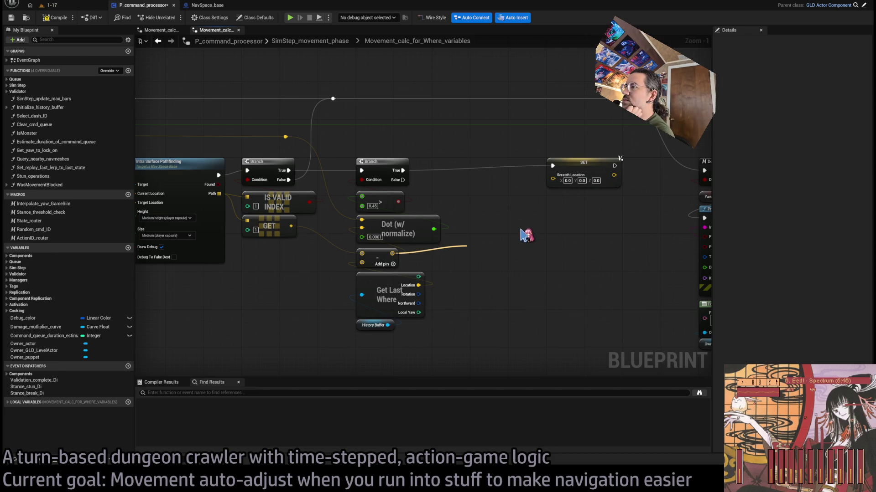
pyautogui.moveTo(525, 234)
pyautogui.mouseDown()
pyautogui.moveTo(430, 260)
pyautogui.moveTo(479, 257)
pyautogui.mouseUp()
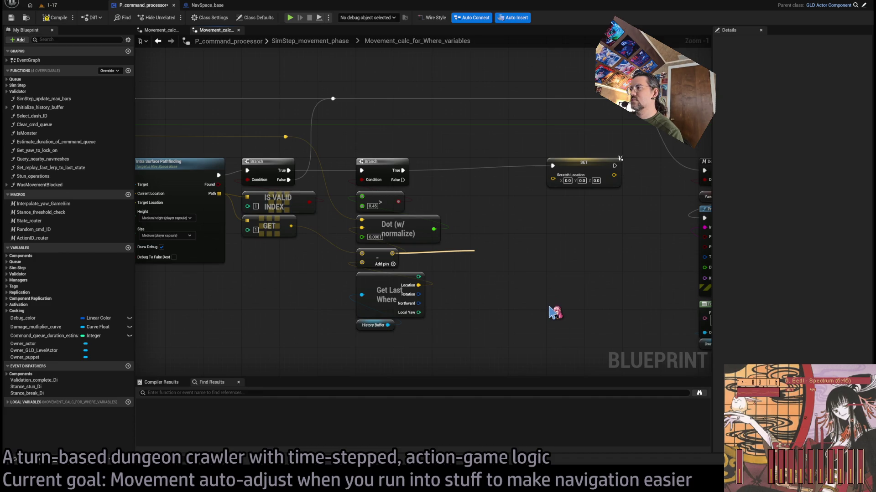
pyautogui.click(503, 224)
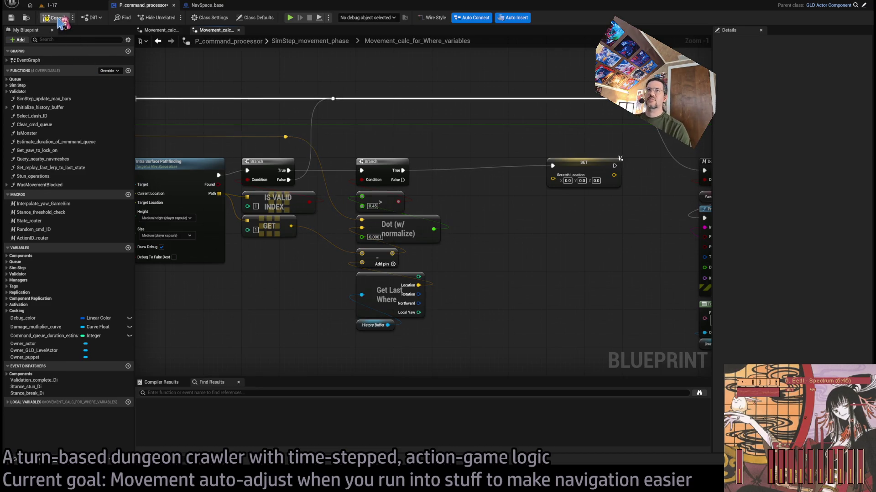
pyautogui.hotkey('ctrl', 's')
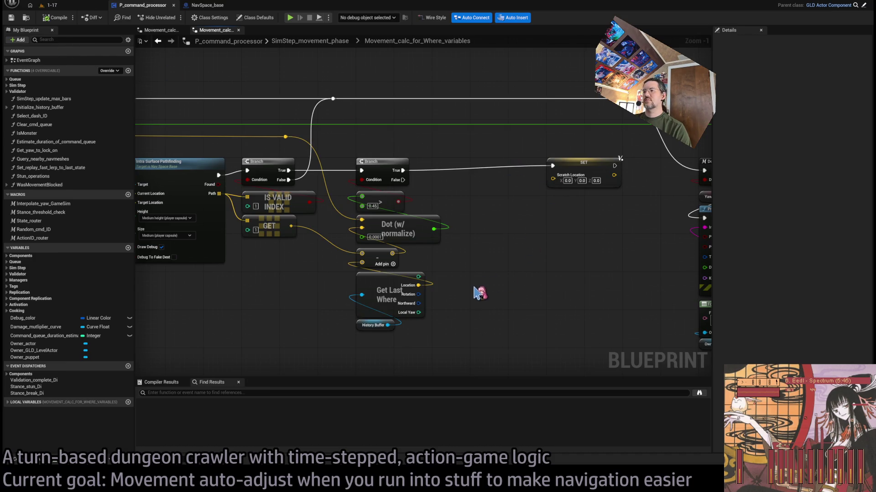
# In Rider, ask the AI Assistant in a new chat without file context how to resize a vector to a set length
pyautogui.hotkey('alt', 'Tab')
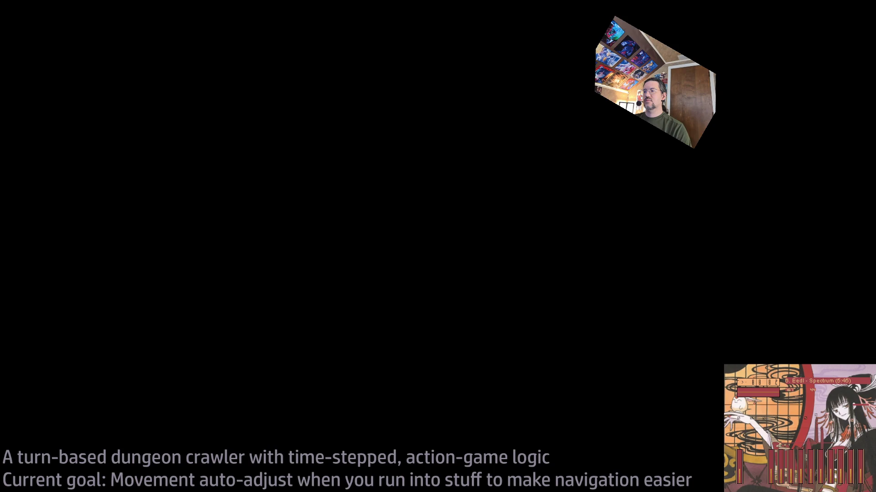
pyautogui.click(760, 323)
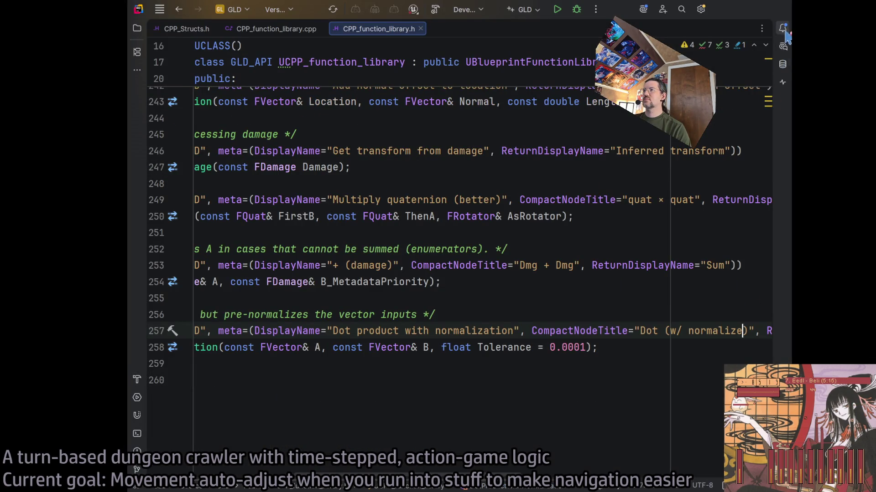
pyautogui.press('Home')
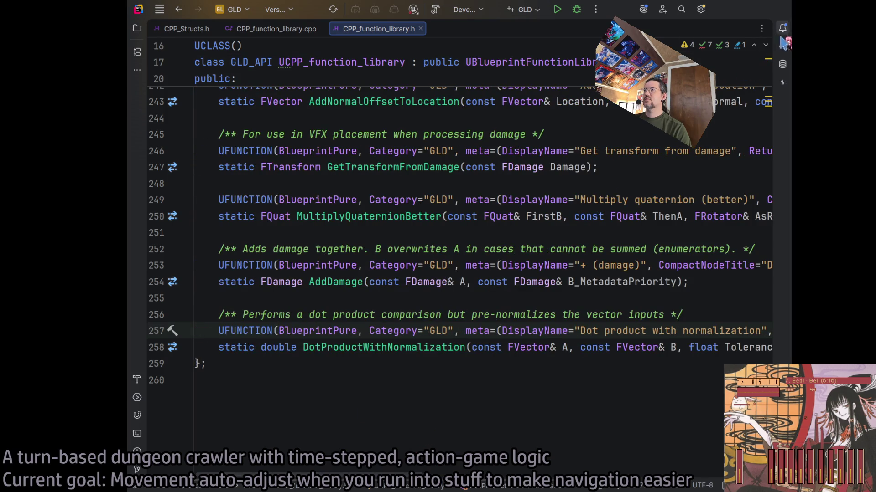
pyautogui.click(784, 47)
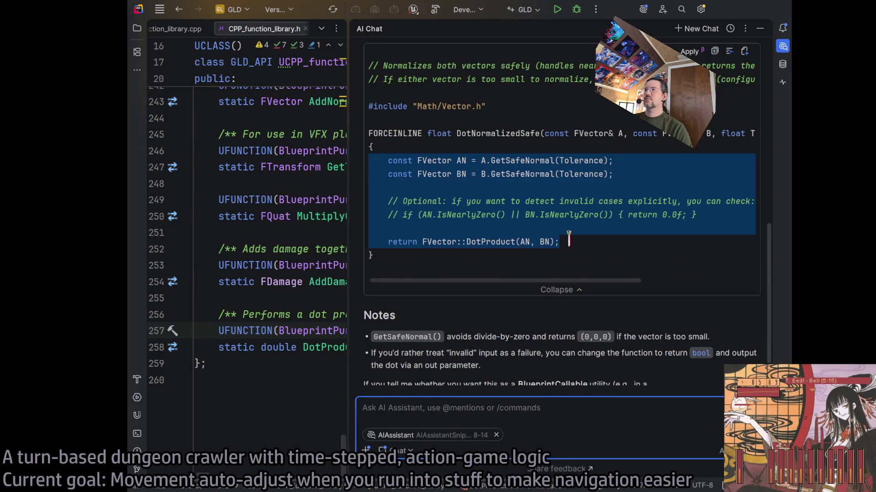
pyautogui.click(696, 29)
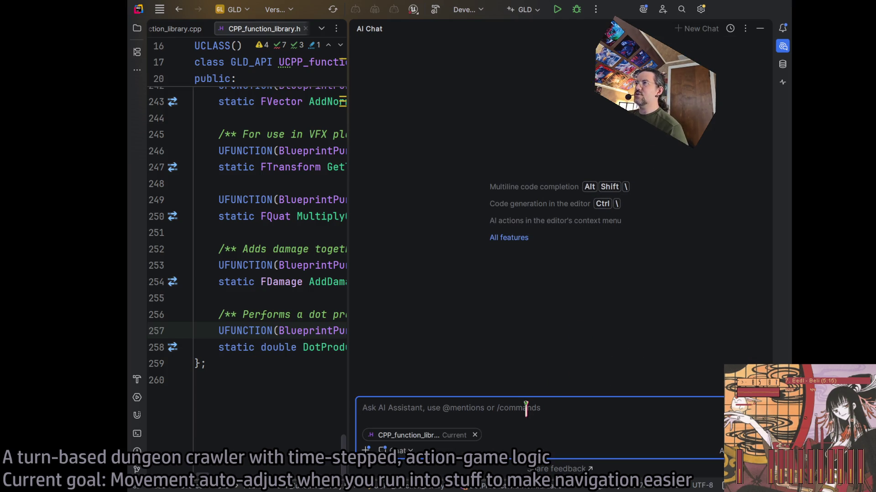
pyautogui.click(474, 435)
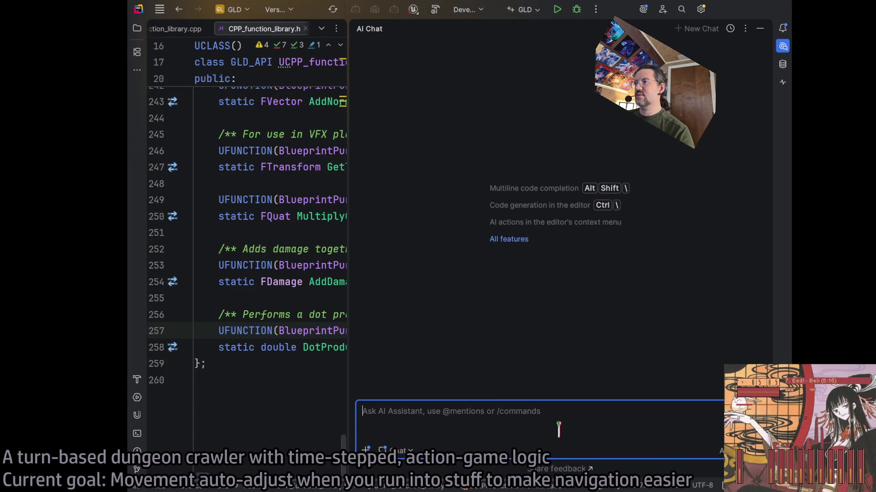
pyautogui.write('Is there a function built into Unreal Engine C++ that')
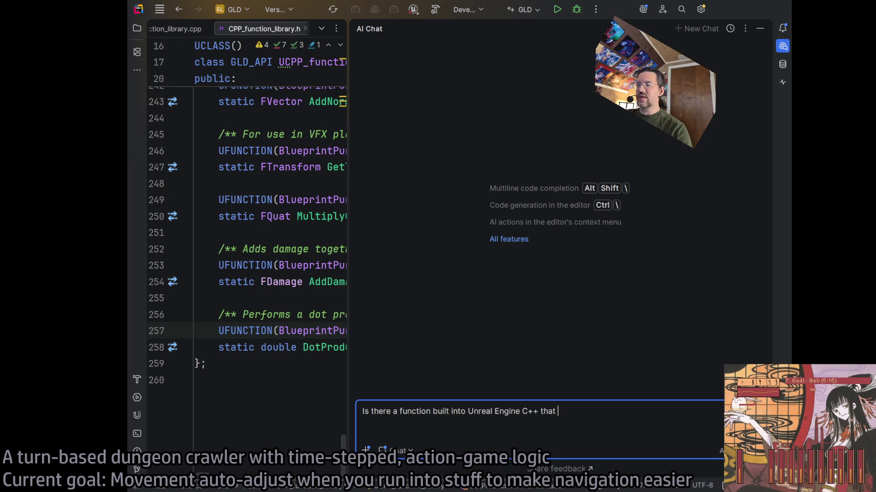
pyautogui.write('kes')
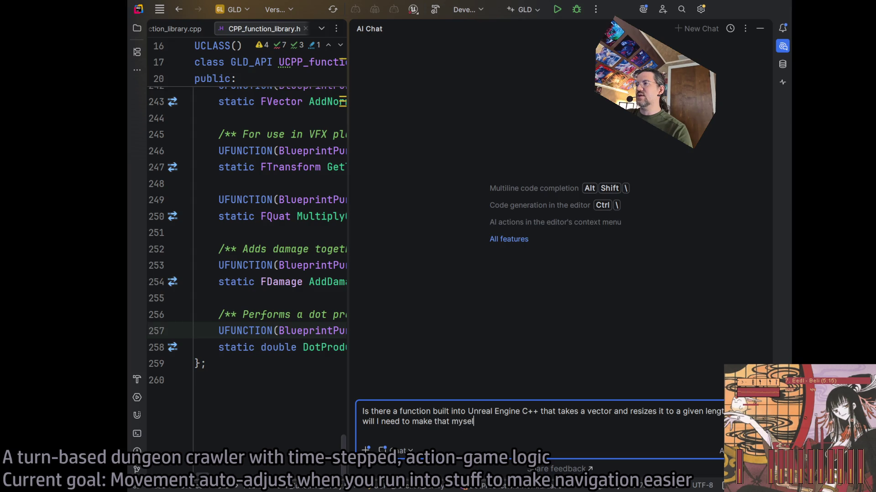
pyautogui.press('Return')
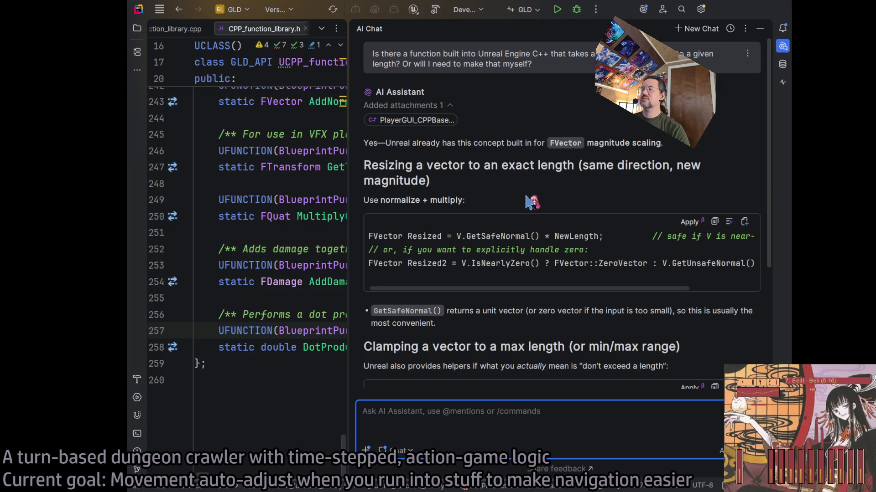
# Read the assistant's GetSafeNormal() * NewLength answer, then hide the AI Chat window
pyautogui.scroll(-3, 528, 200)
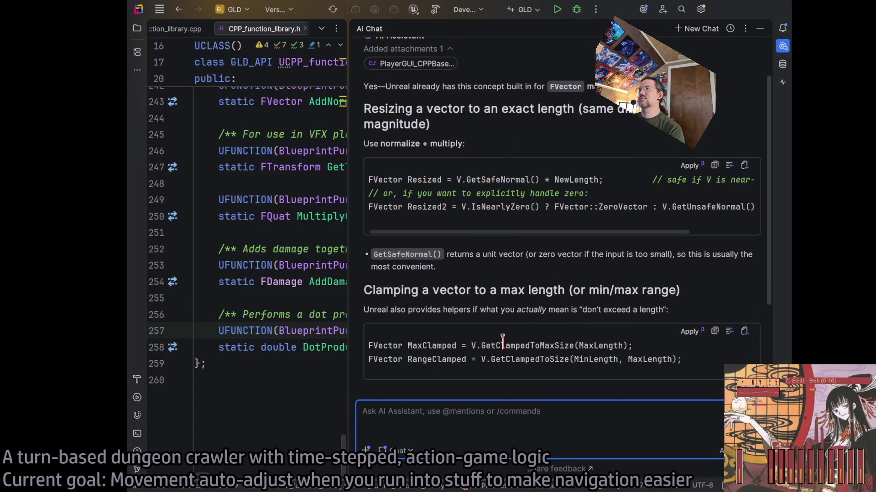
pyautogui.scroll(-2, 504, 344)
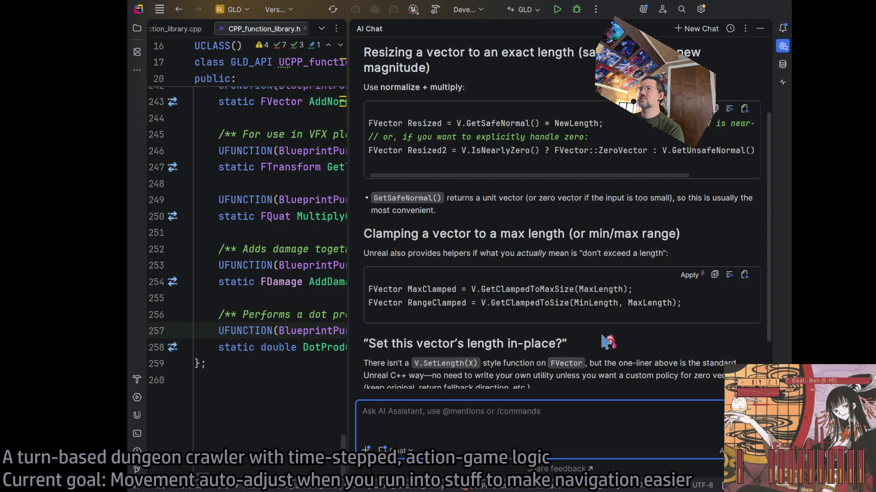
pyautogui.scroll(-2, 602, 333)
pyautogui.scroll(5, 604, 333)
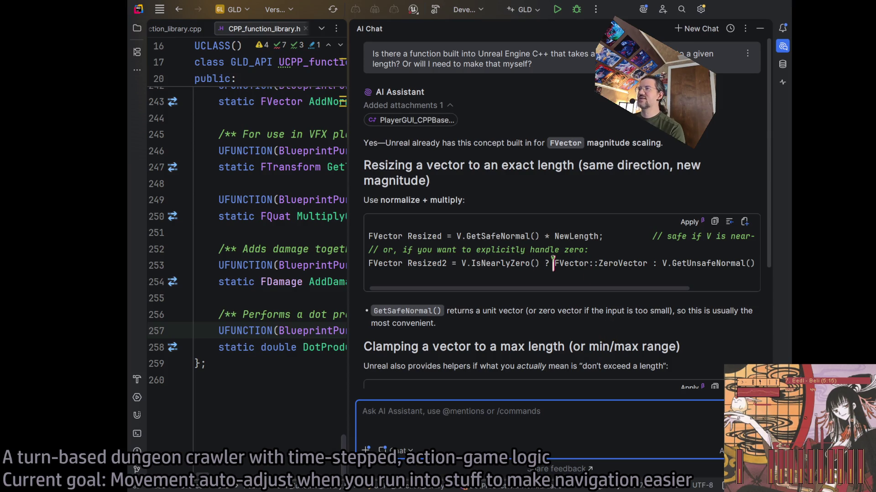
pyautogui.hscroll(3, 529, 297)
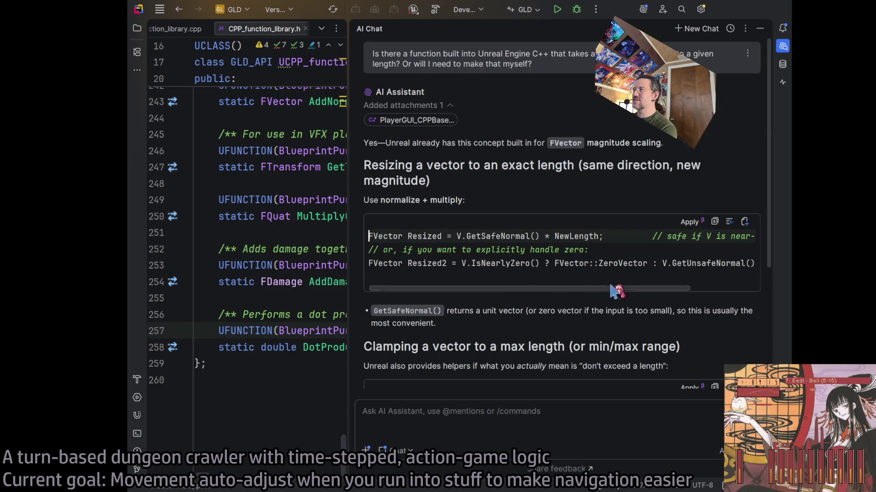
pyautogui.hscroll(-3, 639, 292)
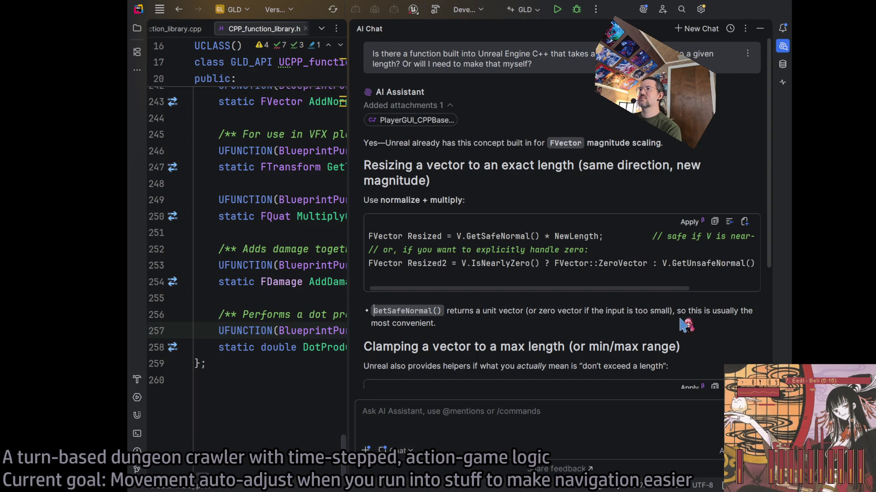
pyautogui.scroll(-5, 684, 324)
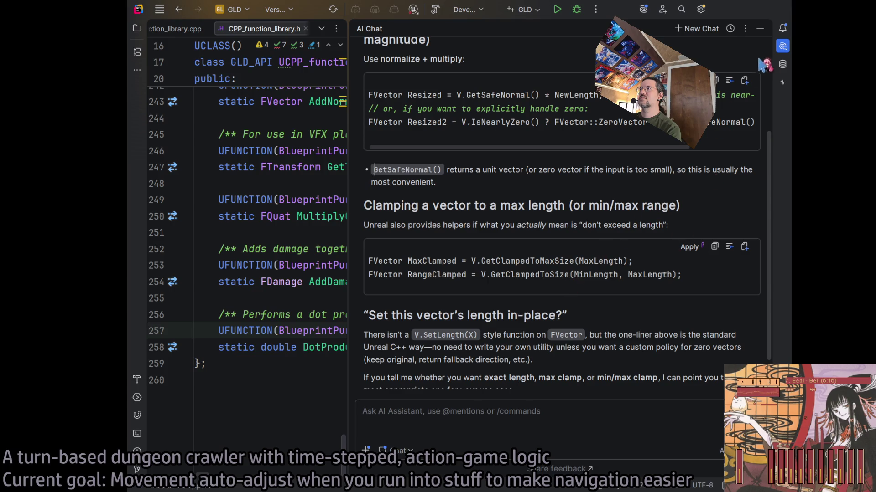
pyautogui.click(782, 47)
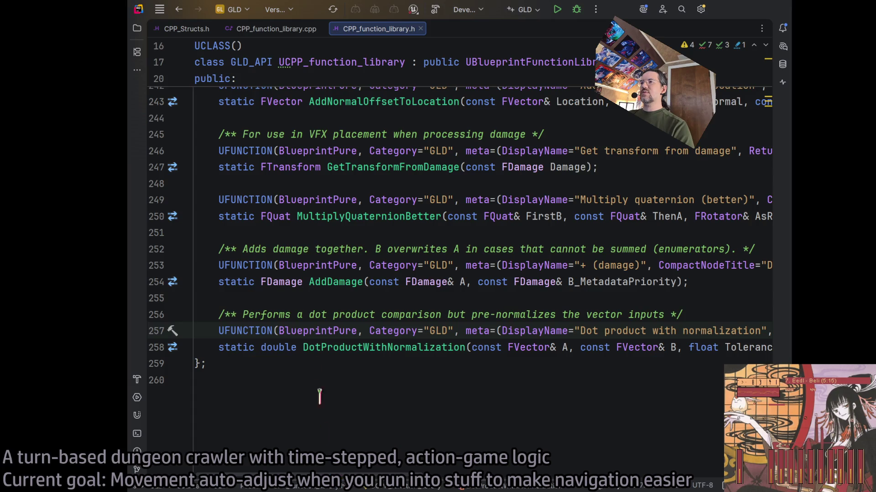
# Paste a copy of the dot-product declaration and rename the copy to ResizeVector
pyautogui.click(233, 364)
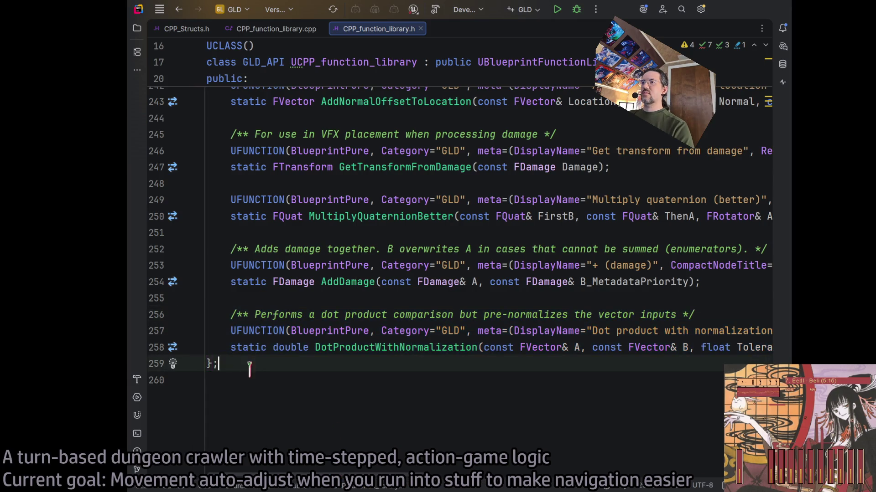
pyautogui.press('Return')
pyautogui.press('Return')
pyautogui.hotkey('ctrl', 'v')
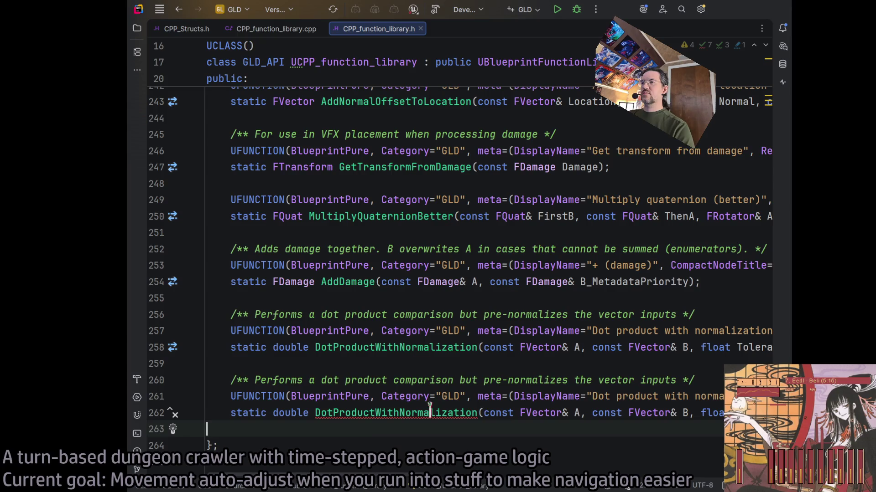
pyautogui.click(477, 412)
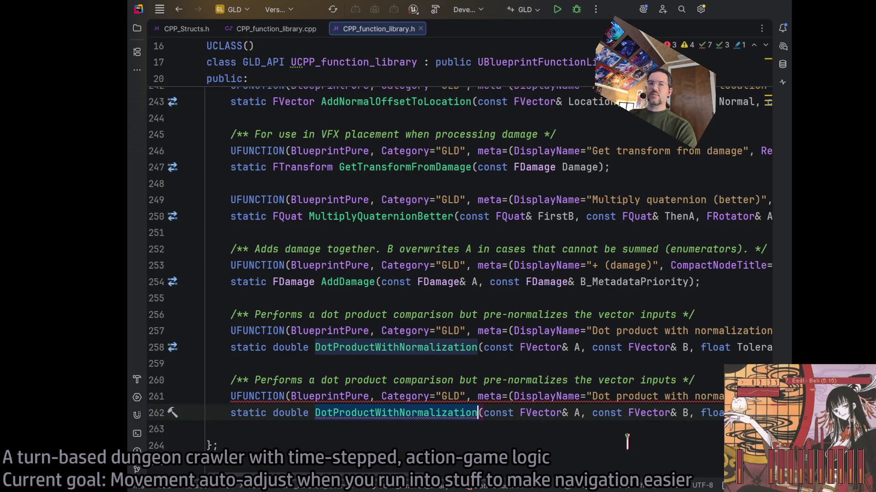
pyautogui.hotkey('ctrl', 'BackSpace')
pyautogui.write('ResizeV')
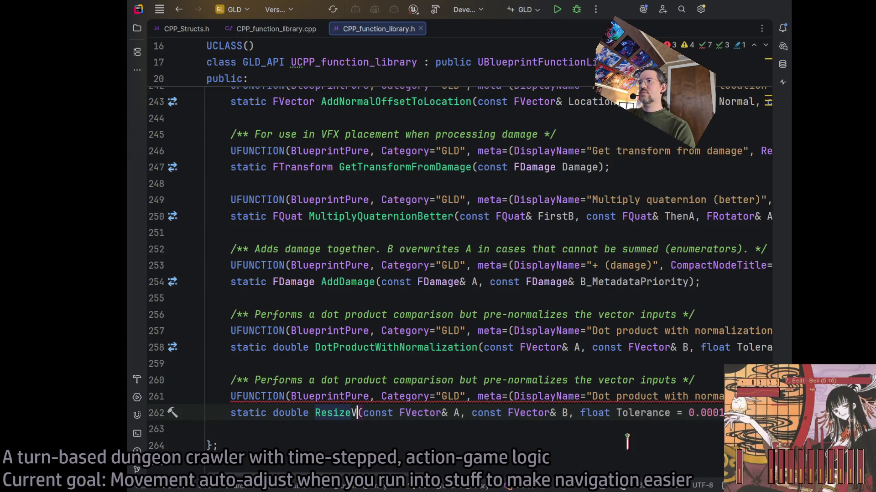
pyautogui.write('ector')
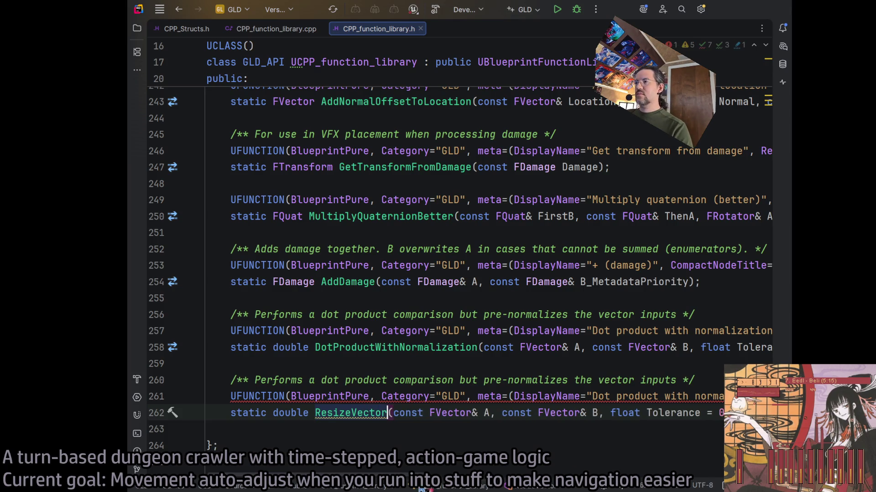
# Set the copy's keyword to Magnitude and its return display name to 'Resized'
pyautogui.hscroll(10, 629, 456)
pyautogui.click(645, 397)
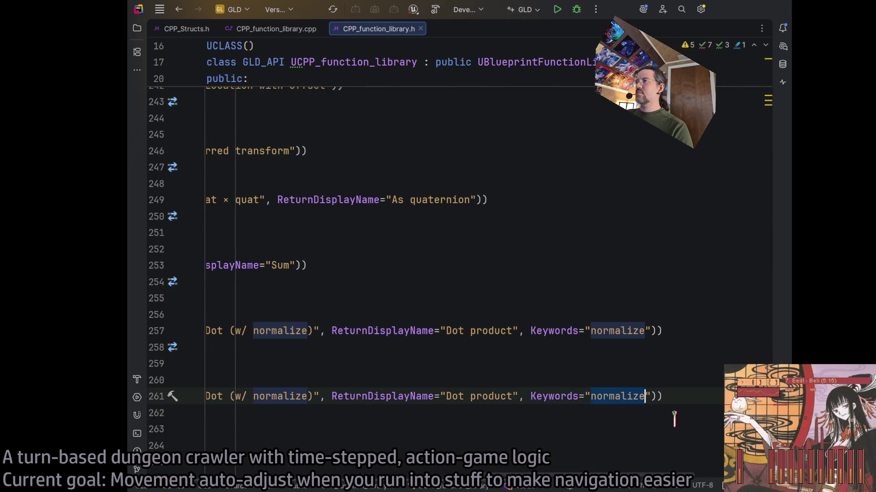
pyautogui.hotkey('ctrl', 'BackSpace')
pyautogui.write('Magnitude')
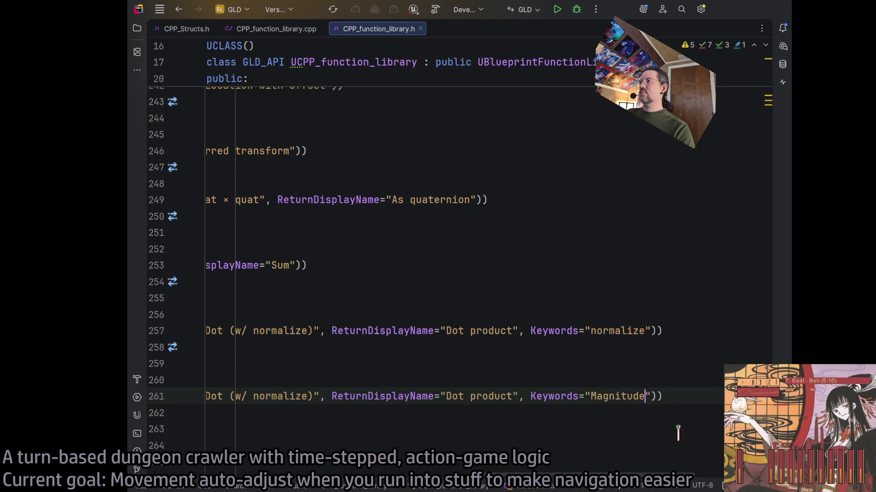
pyautogui.hscroll(-2, 514, 422)
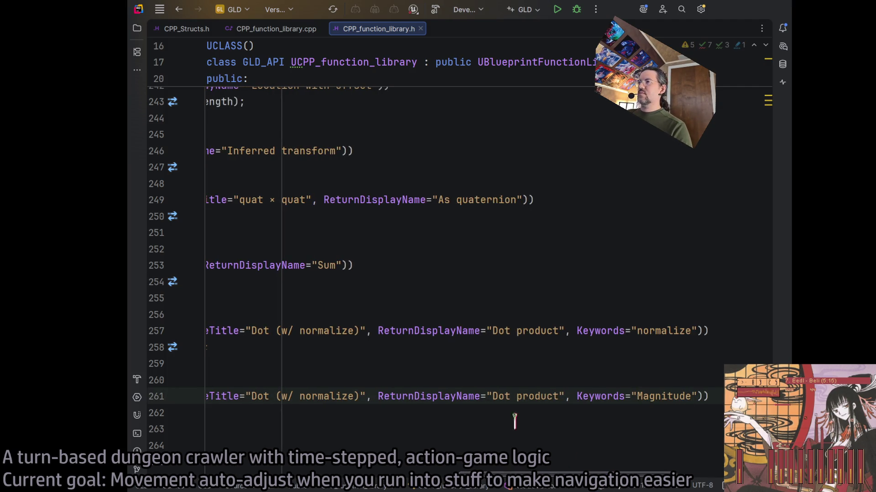
pyautogui.doubleClick(503, 397)
pyautogui.hotkey('ctrl', 'w')
pyautogui.write('Resized')
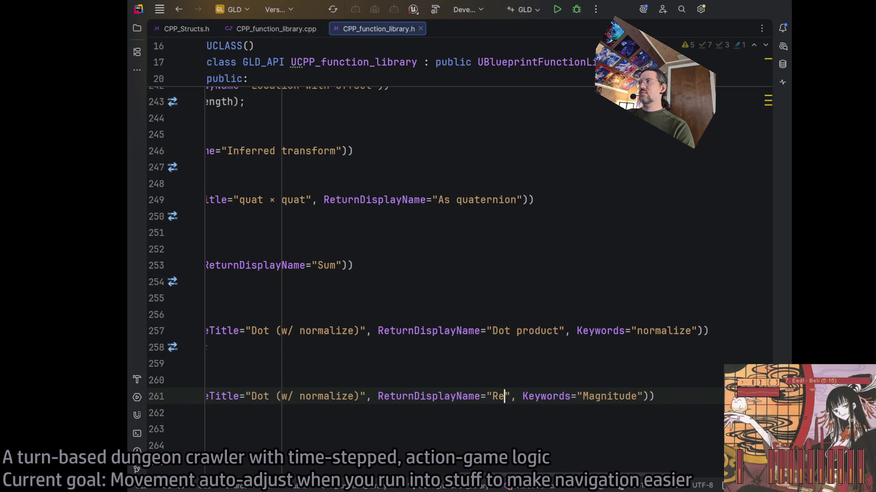
pyautogui.hscroll(-10, 445, 422)
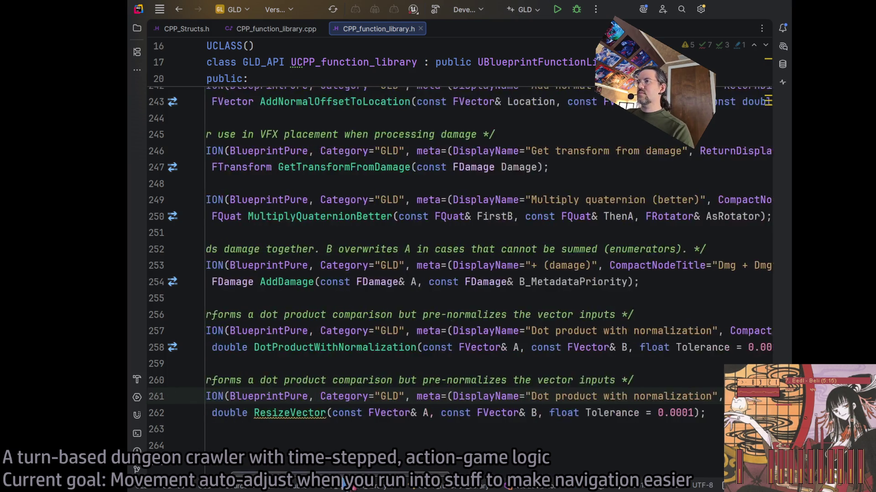
pyautogui.hscroll(4, 445, 422)
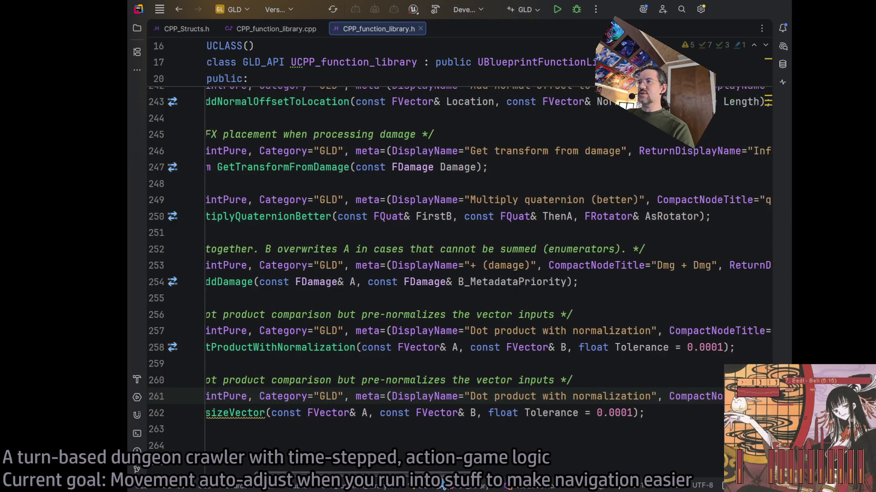
# Remove parameter B, replace float Tolerance with double Length = 0.1, and select the copied comment
pyautogui.click(450, 412)
pyautogui.hotkey('ctrl', 'w')
pyautogui.hotkey('ctrl', 'w')
pyautogui.hotkey('ctrl', 'w')
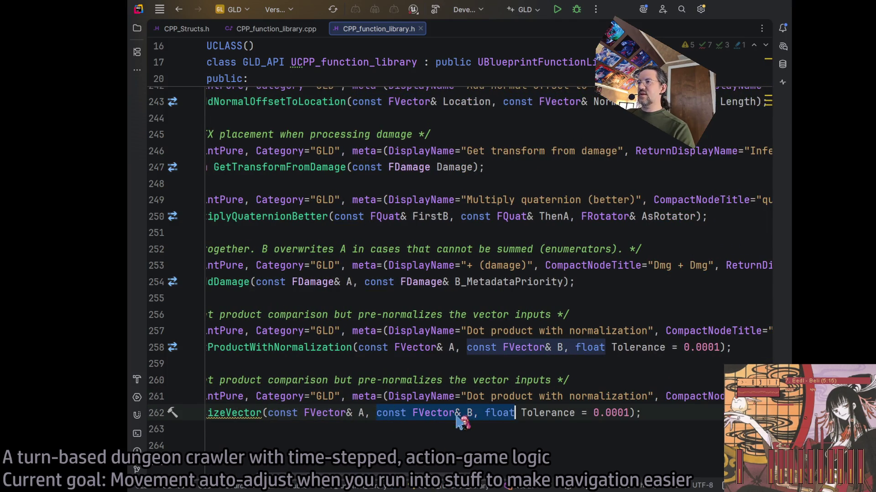
pyautogui.hotkey('ctrl', 'w')
pyautogui.hotkey('ctrl', 'shift', 'w')
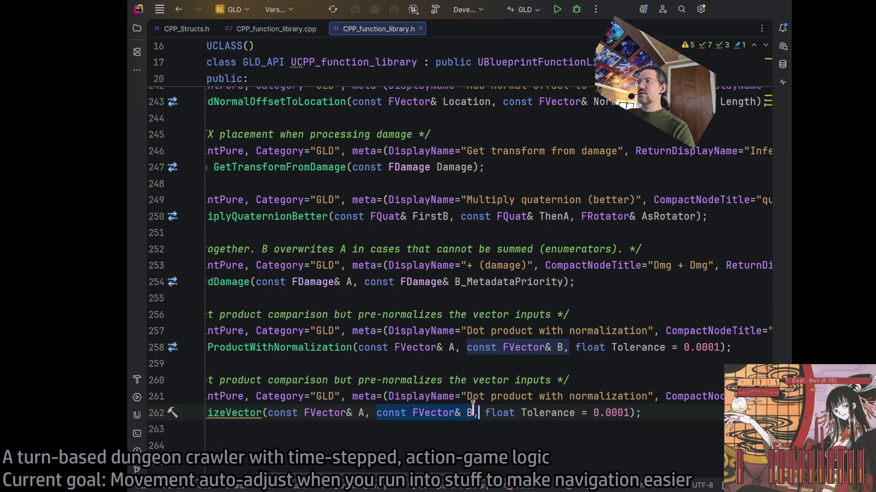
pyautogui.press('Delete')
pyautogui.hotkey('ctrl', 'w')
pyautogui.hotkey('ctrl', 'w')
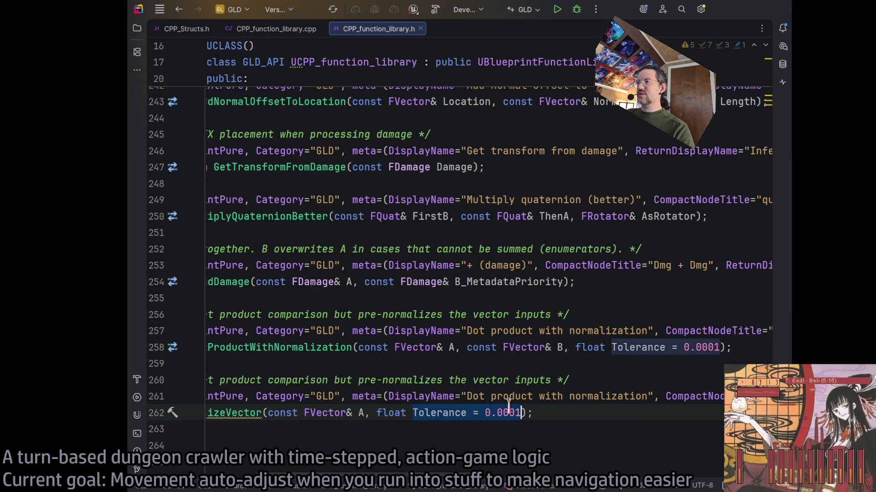
pyautogui.write('Length = 1')
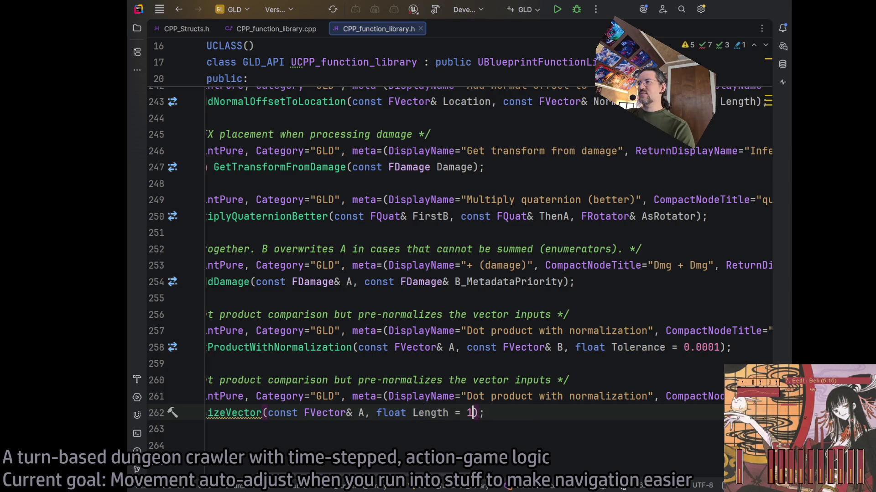
pyautogui.write('0.')
pyautogui.doubleClick(394, 413)
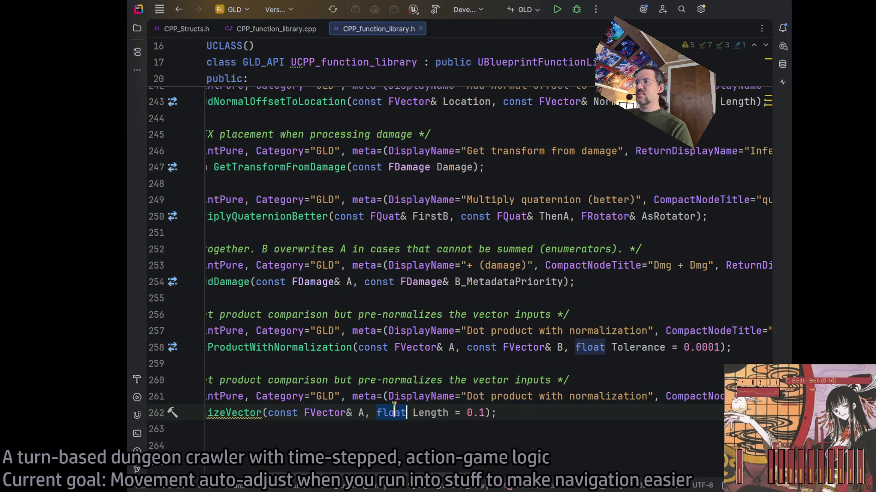
pyautogui.write('double')
pyautogui.click(490, 380)
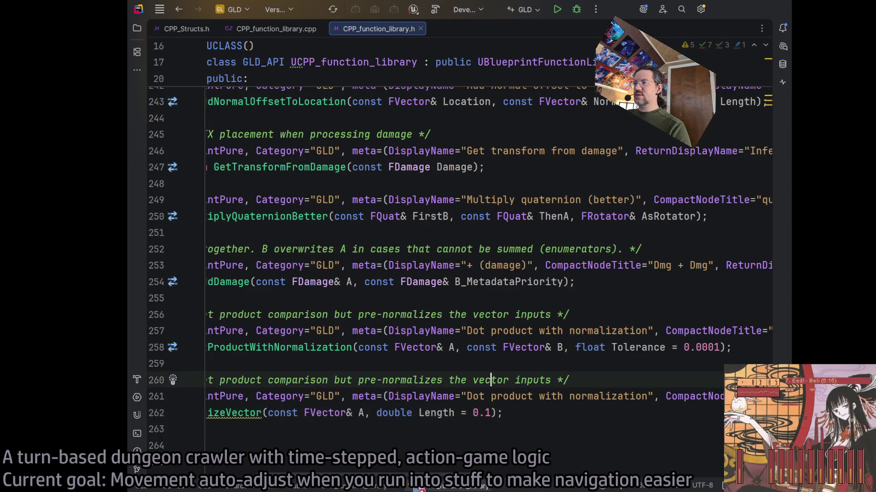
pyautogui.moveTo(411, 474); pyautogui.dragTo(335, 490)
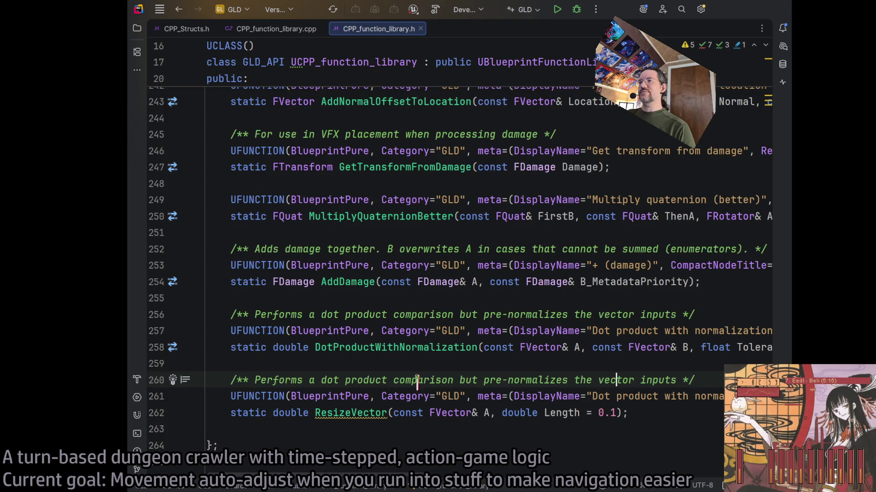
pyautogui.moveTo(255, 381); pyautogui.dragTo(669, 381)
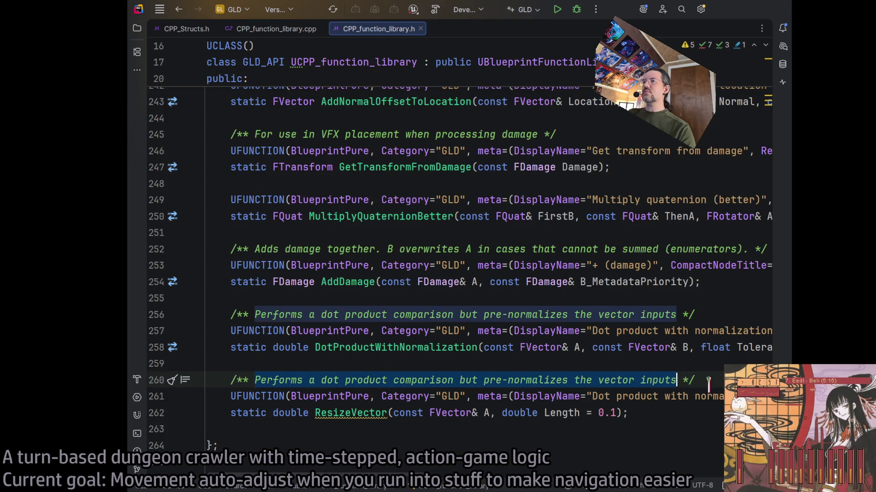
# Rewrite the comment as 'Resizes the length of a vector to a specified new length' and set the display name to 'Resize vector'
pyautogui.write('Resizes a d')
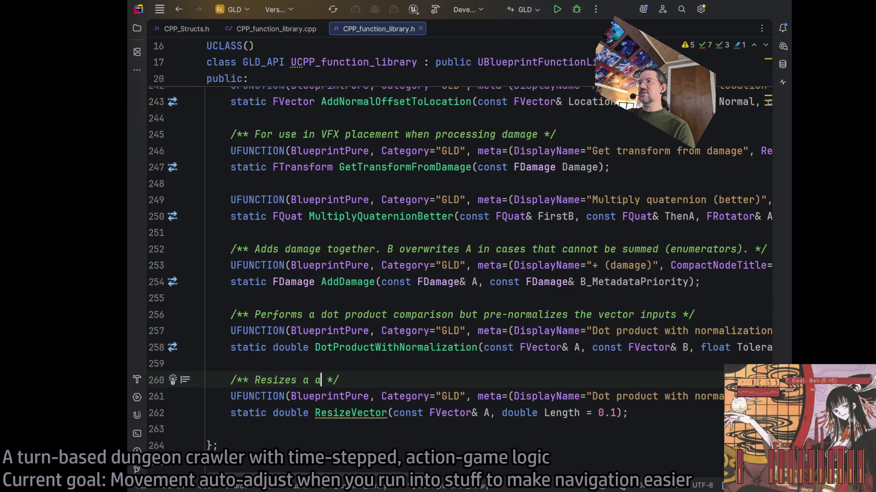
pyautogui.press('BackSpace')
pyautogui.press('BackSpace')
pyautogui.press('BackSpace')
pyautogui.write('the length')
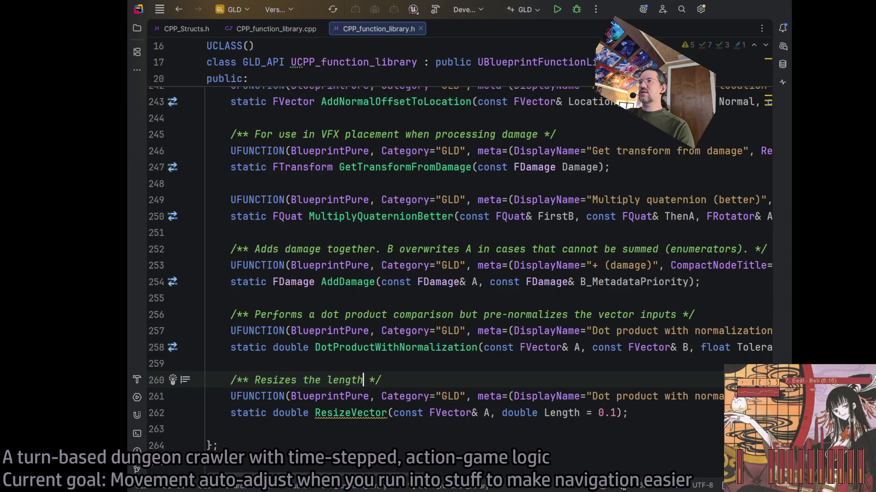
pyautogui.write(' of a vector  ')
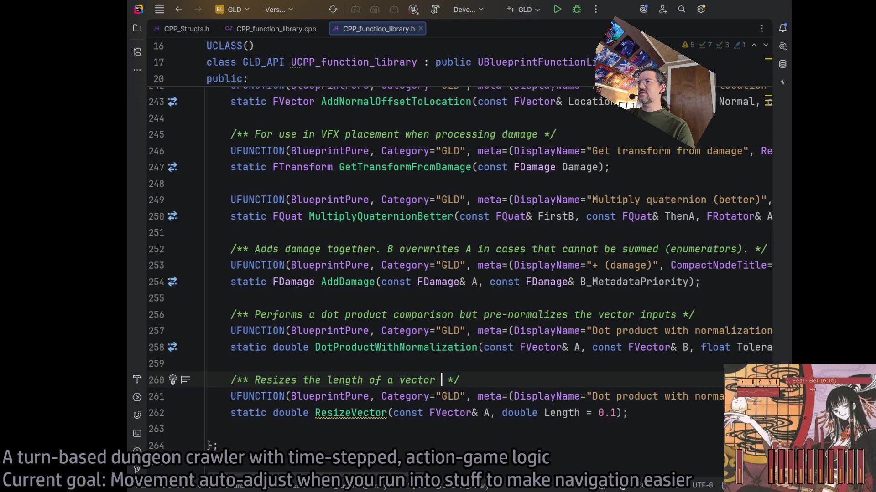
pyautogui.write('to a specified new ')
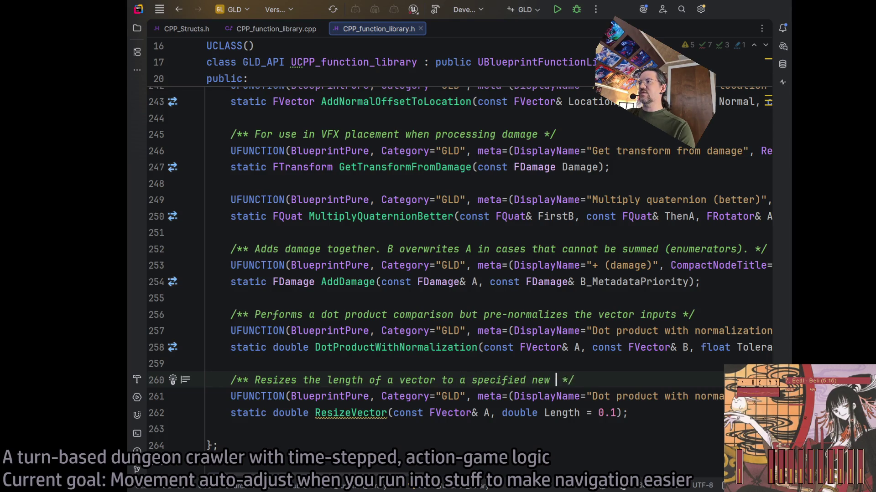
pyautogui.write('length')
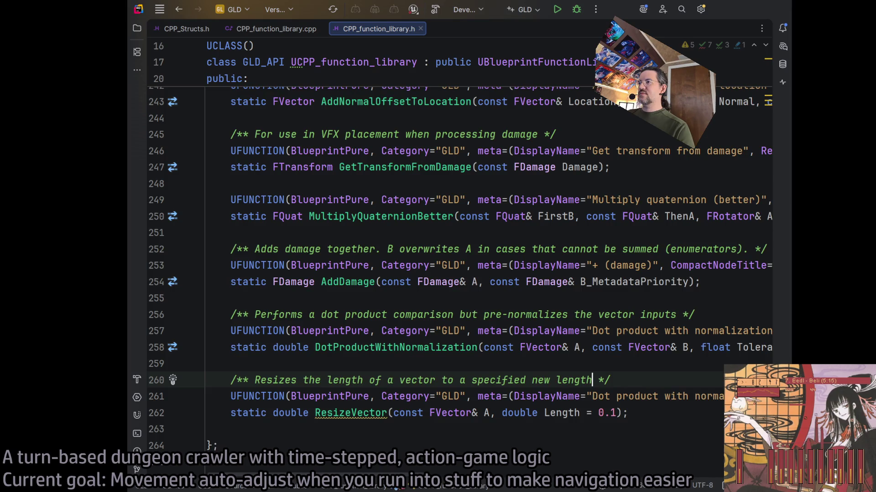
pyautogui.hscroll(1, 456, 250)
pyautogui.hscroll(5, 400, 489)
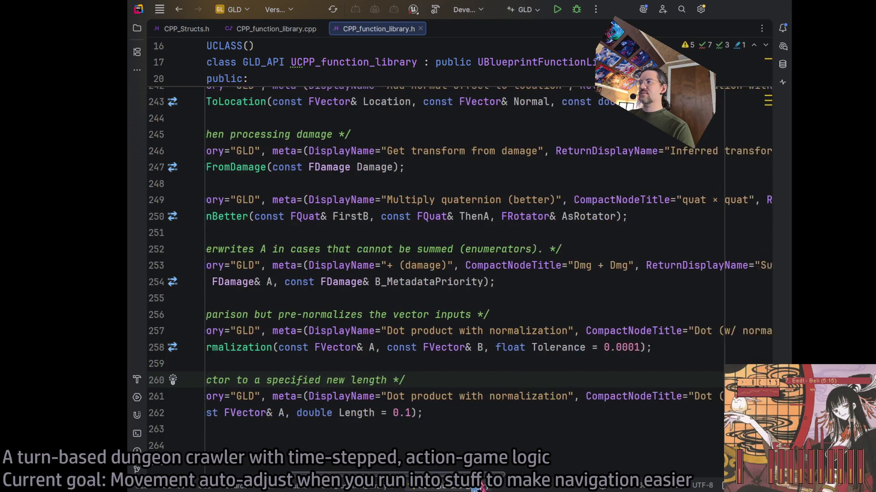
pyautogui.hscroll(2, 416, 488)
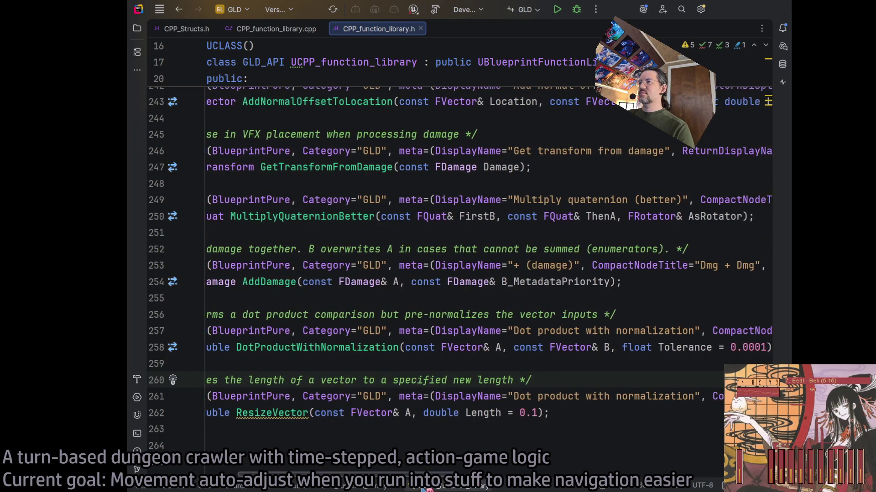
pyautogui.moveTo(513, 397); pyautogui.dragTo(692, 396)
pyautogui.write('Resize vector')
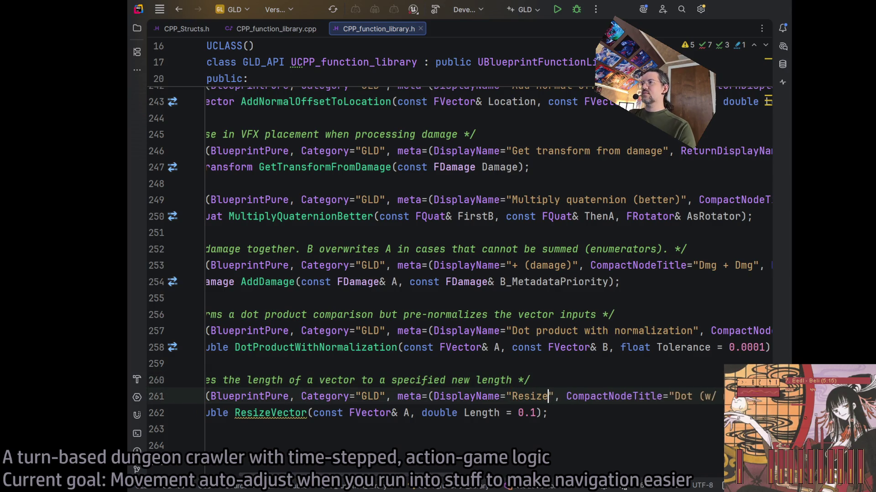
# Change the CompactNodeTitle from 'Dot (w/ normalize)' to 'Resize vector'
pyautogui.hscroll(15, 431, 468)
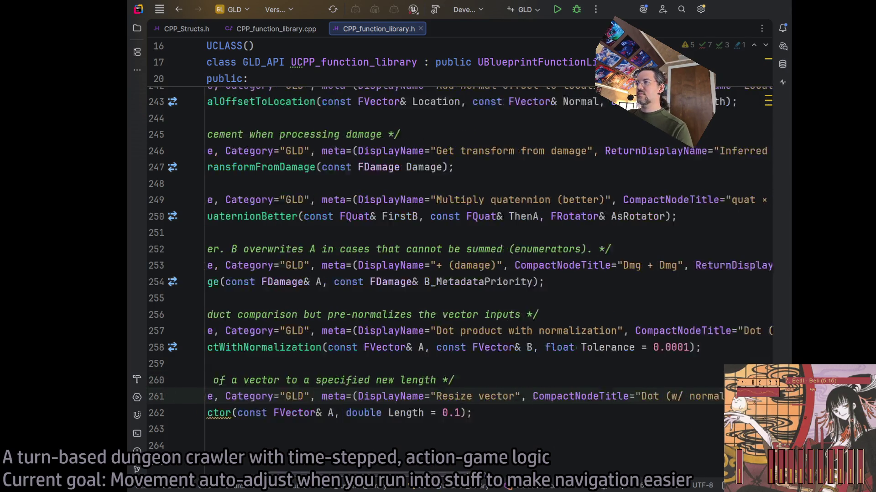
pyautogui.moveTo(406, 396); pyautogui.dragTo(509, 397)
pyautogui.press('BackSpace')
pyautogui.press('Delete')
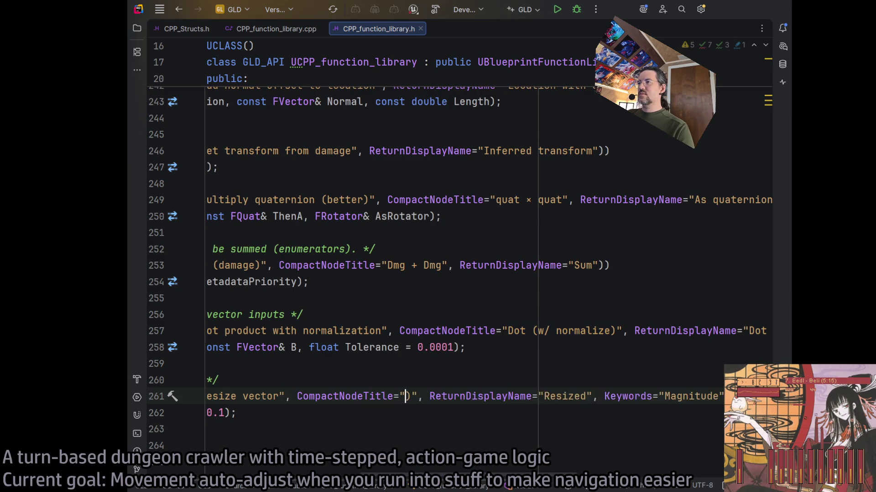
pyautogui.write('Resize vector')
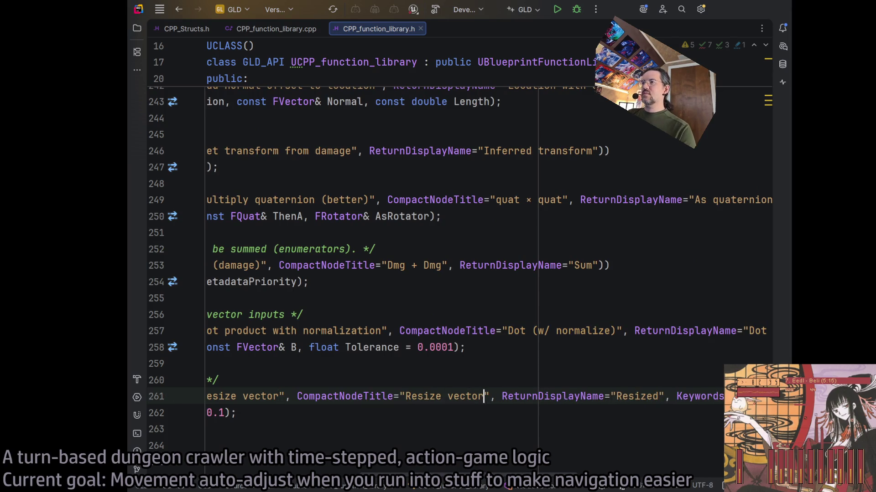
# Change ResizeVector's Keywords value from Magnitude to length
pyautogui.hscroll(5, 456, 474)
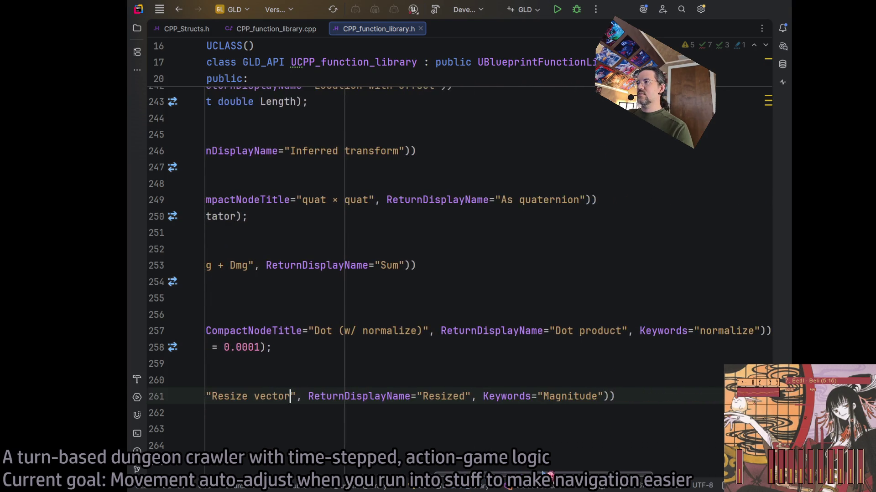
pyautogui.hscroll(-2, 493, 470)
pyautogui.moveTo(492, 469); pyautogui.dragTo(285, 487)
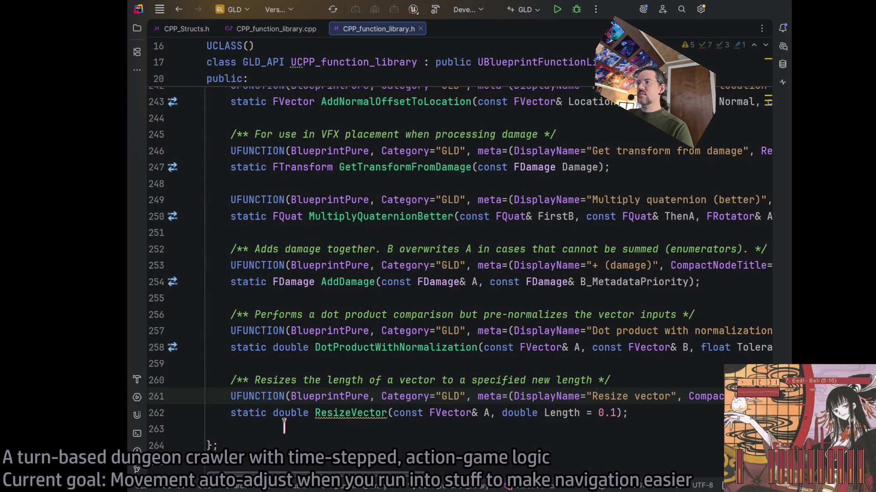
pyautogui.click(327, 380)
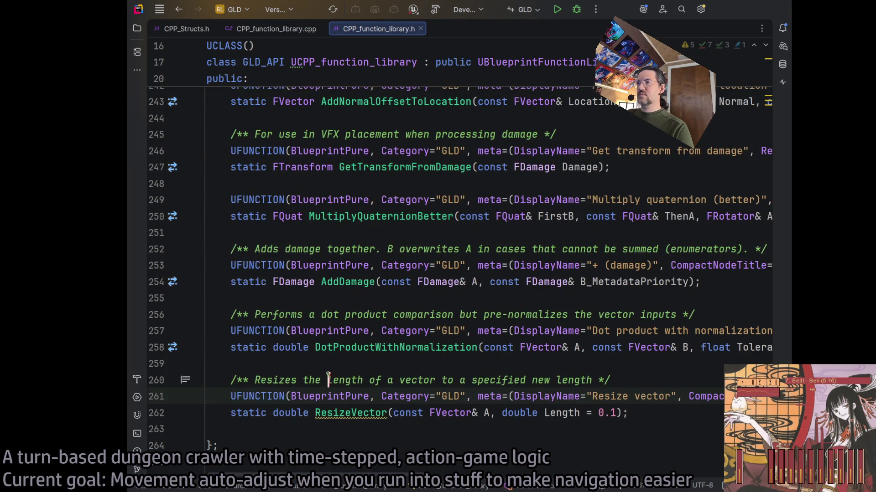
pyautogui.click(363, 380)
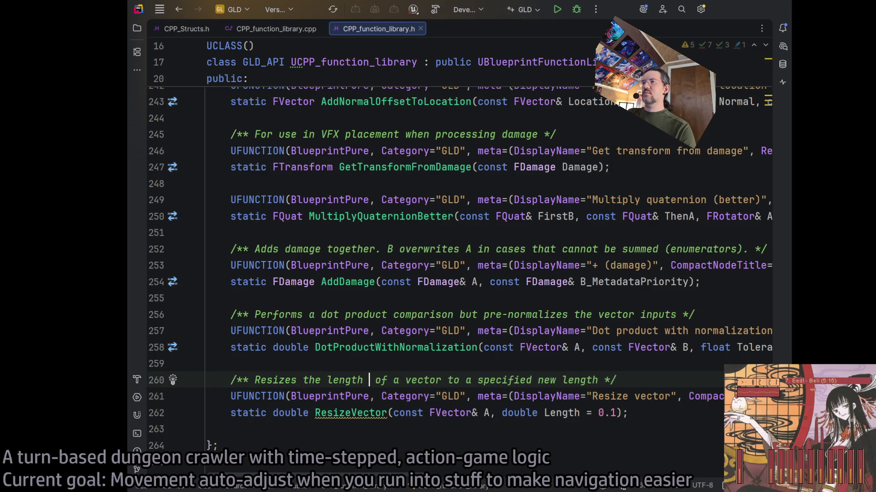
pyautogui.write('(mag')
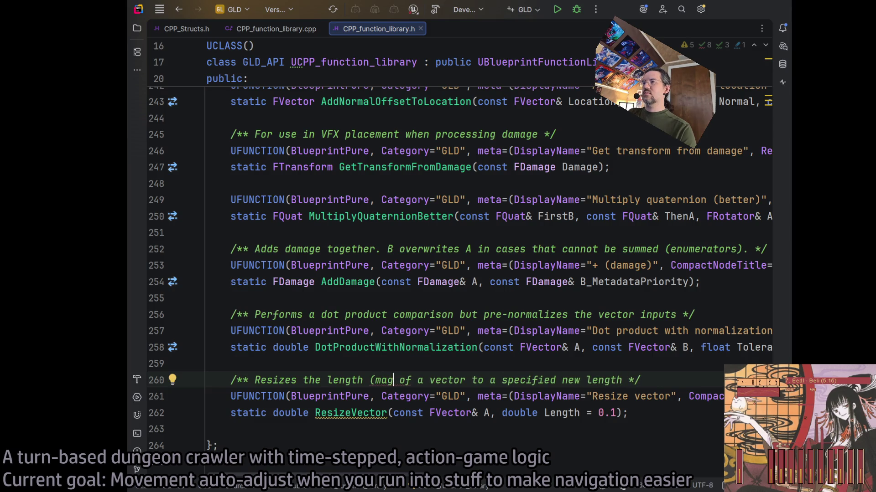
pyautogui.write('nit')
pyautogui.press('BackSpace')
pyautogui.press('BackSpace')
pyautogui.press('BackSpace')
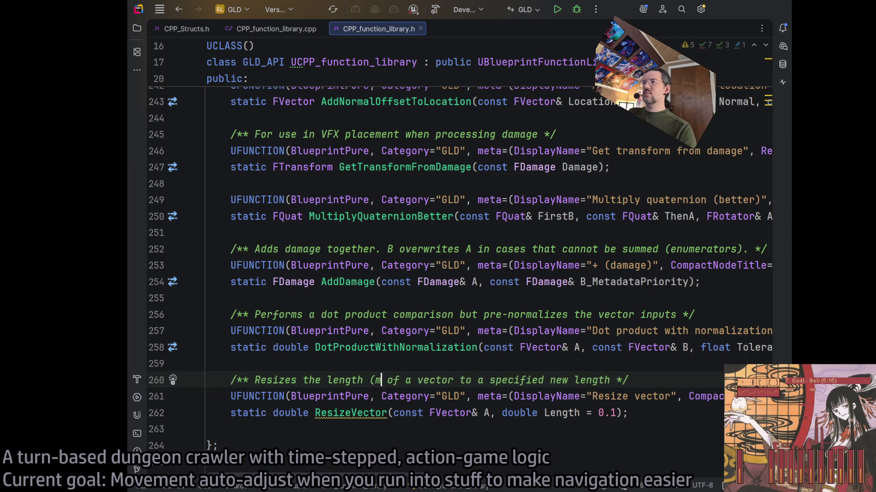
pyautogui.press('BackSpace')
pyautogui.press('BackSpace')
pyautogui.press('BackSpace')
pyautogui.hscroll(10, 639, 393)
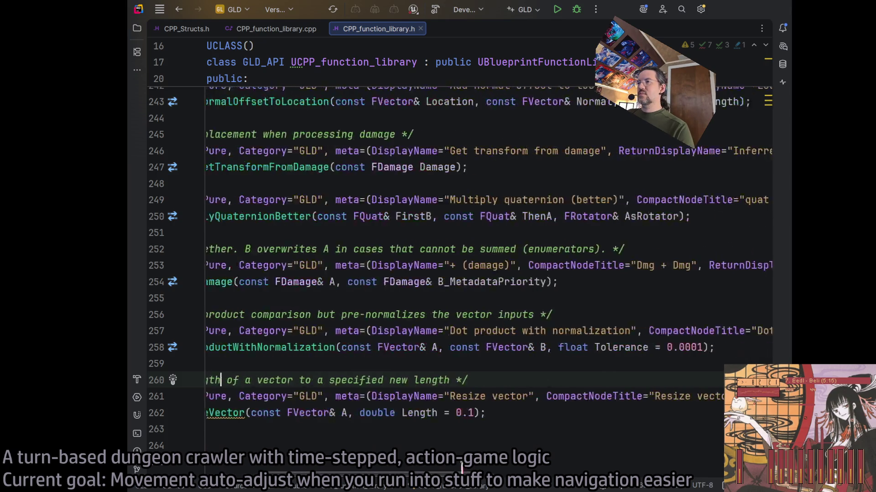
pyautogui.doubleClick(638, 396)
pyautogui.write('legn')
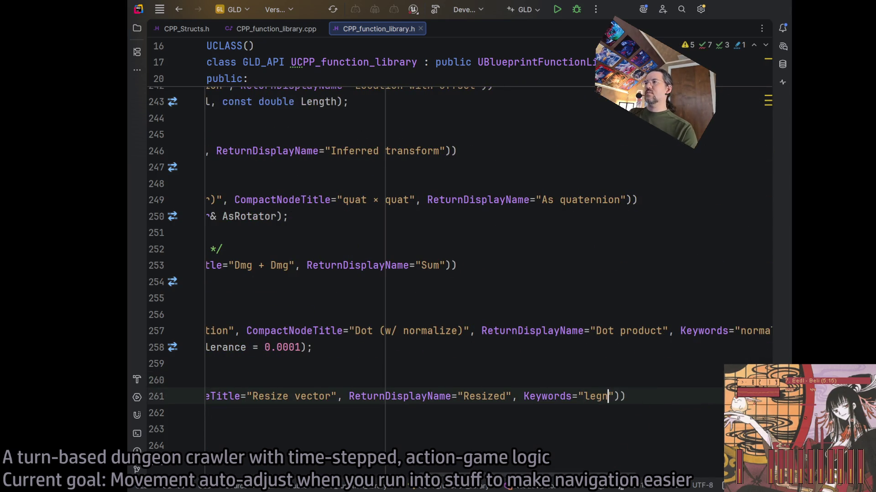
pyautogui.write('nth')
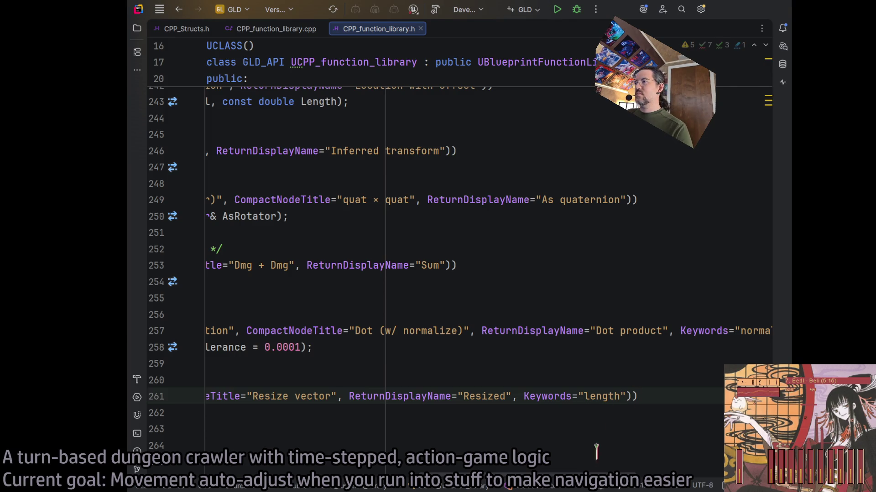
pyautogui.hscroll(-10, 600, 424)
pyautogui.click(640, 417)
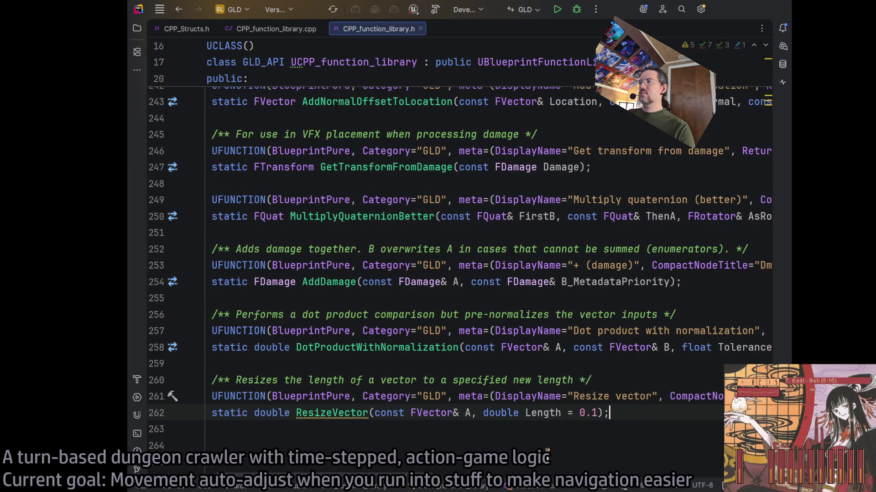
pyautogui.hscroll(-2, 640, 417)
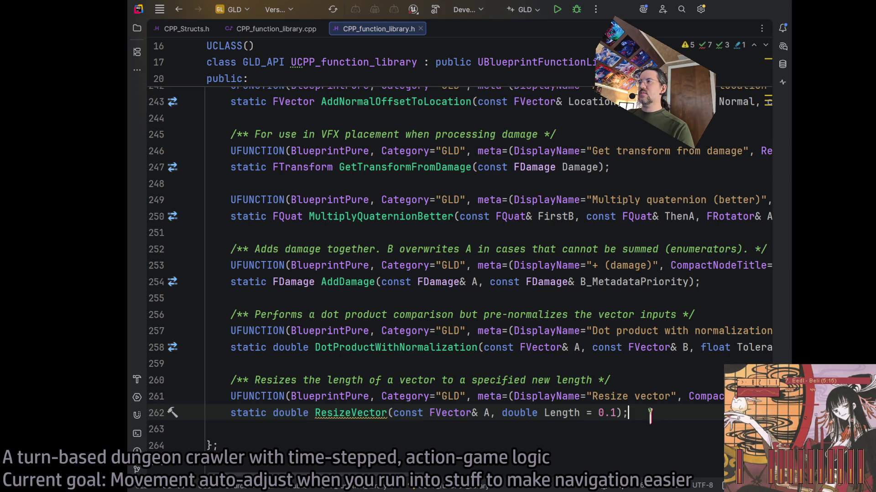
# Duplicate the ResizeVector declaration below it and rename the copy to ResizeVectorMatching
pyautogui.moveTo(648, 414)
pyautogui.mouseDown()
pyautogui.moveTo(199, 396)
pyautogui.moveTo(214, 383)
pyautogui.mouseUp()
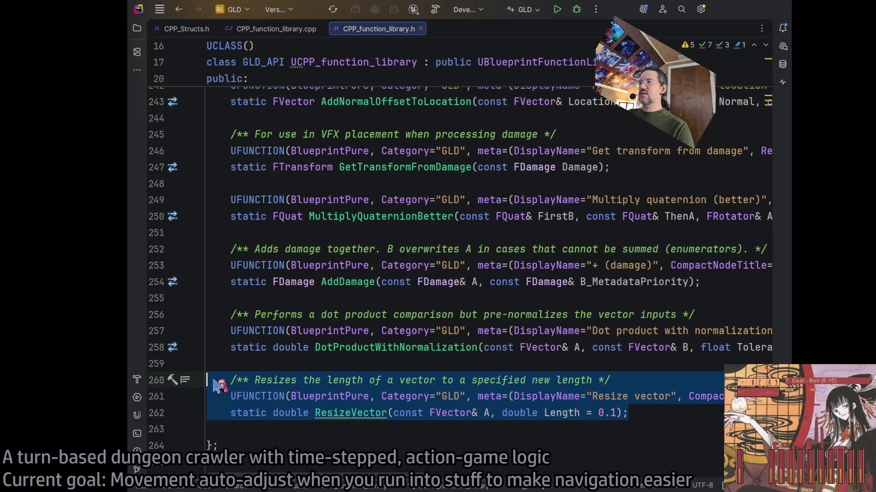
pyautogui.click(643, 413)
pyautogui.press('Return')
pyautogui.press('Return')
pyautogui.hotkey('ctrl', 'v')
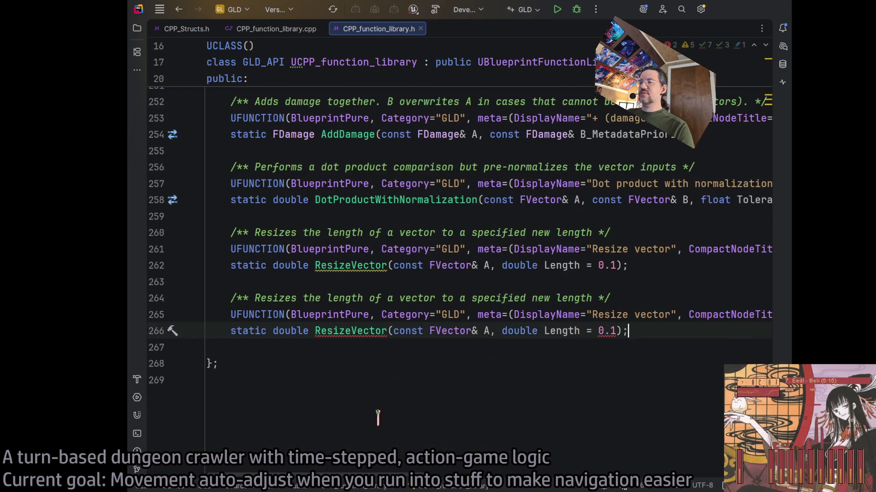
pyautogui.click(385, 331)
pyautogui.write('Matching')
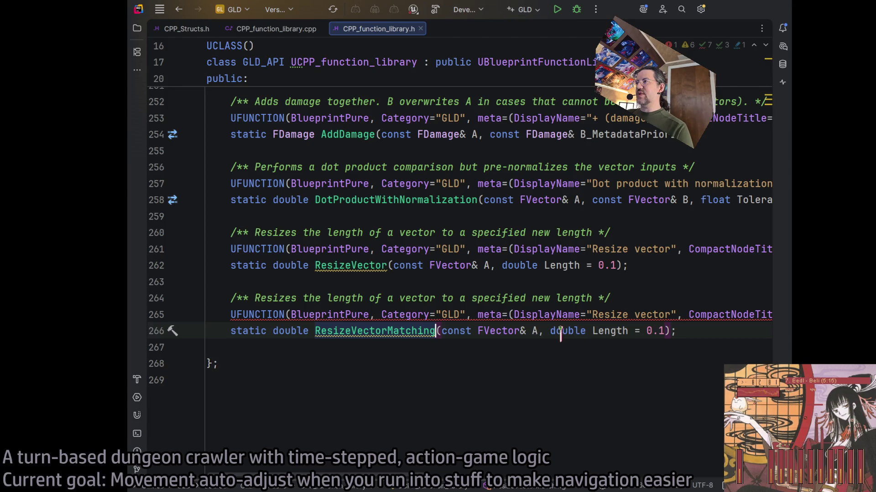
# Drop the Length parameter and give the copy two vector parameters, ToResize and ReferenceSize
pyautogui.moveTo(550, 331); pyautogui.dragTo(666, 331)
pyautogui.press('BackSpace')
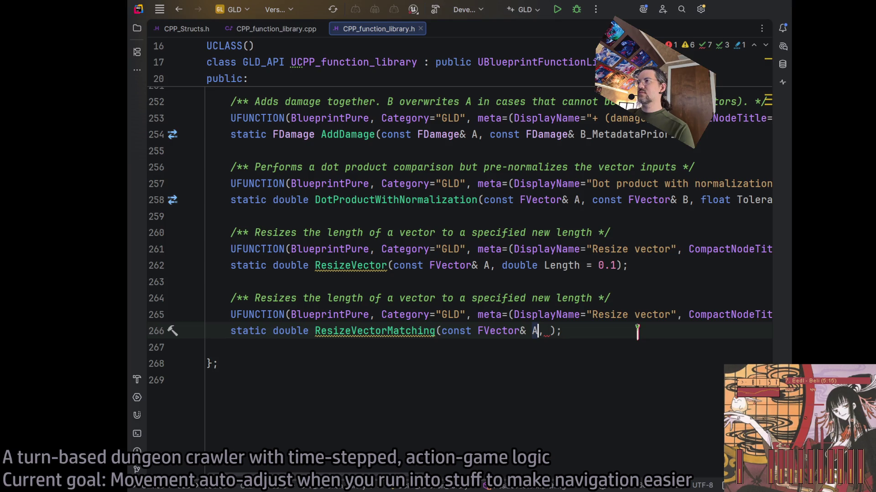
pyautogui.press('BackSpace')
pyautogui.write('ToResize')
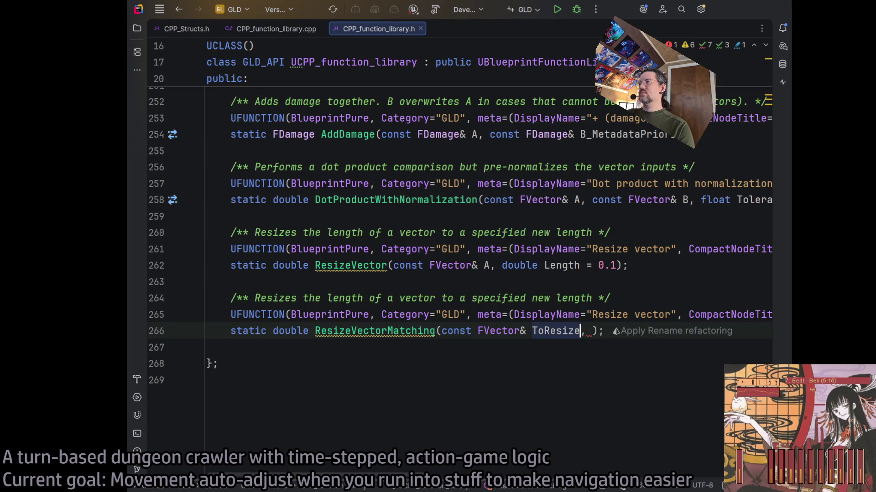
pyautogui.press('Right')
pyautogui.press('Right')
pyautogui.moveTo(442, 332); pyautogui.dragTo(581, 331)
pyautogui.hotkey('ctrl', 'c')
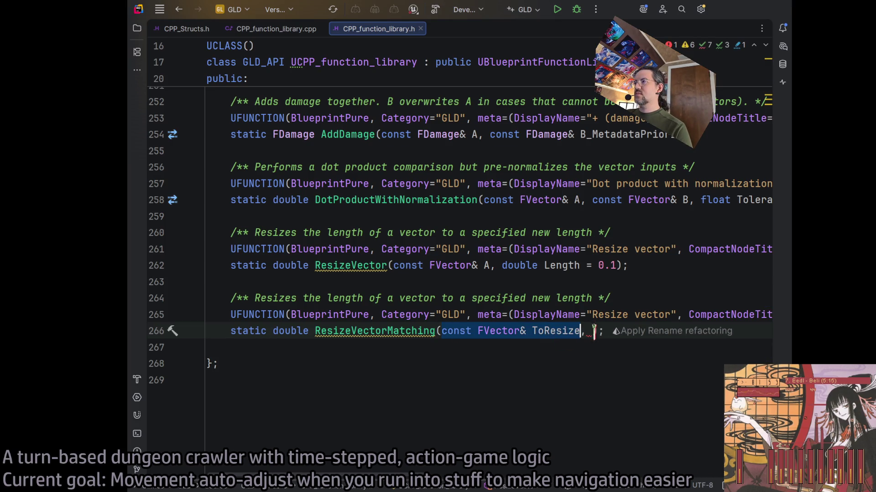
pyautogui.click(593, 331)
pyautogui.hotkey('ctrl', 'v')
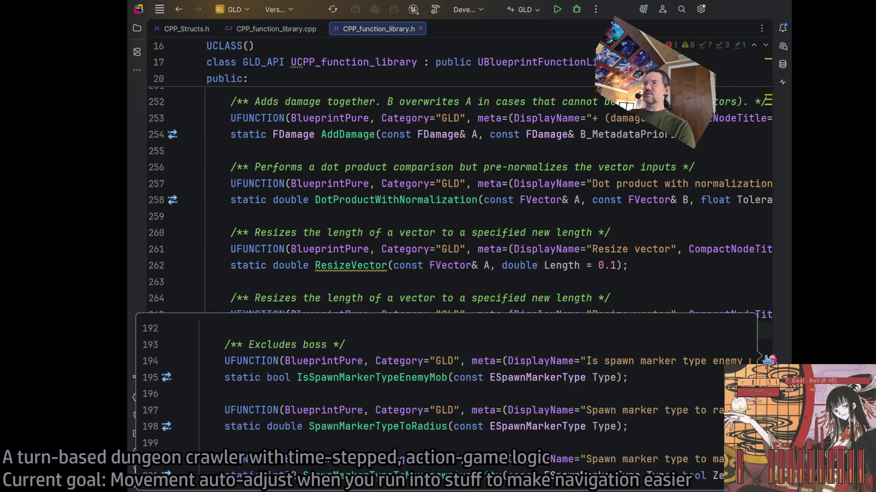
pyautogui.hotkey('ctrl', 'BackSpace')
pyautogui.write('Reference')
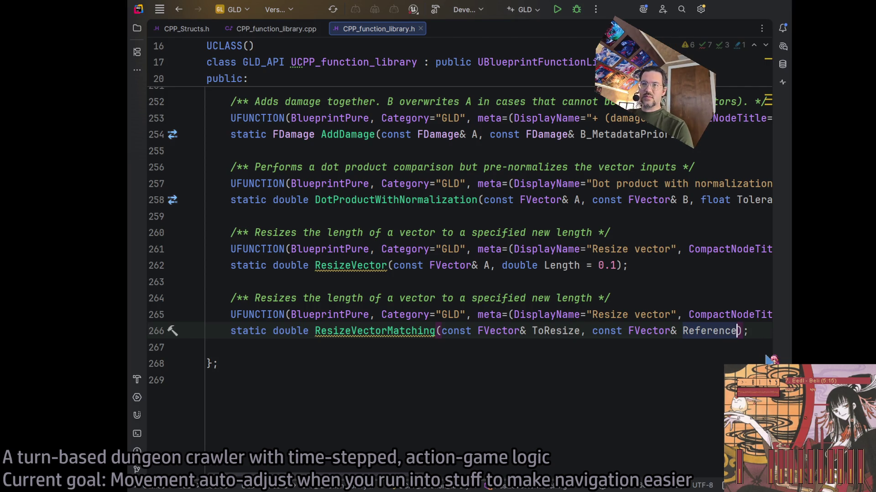
pyautogui.write('Size')
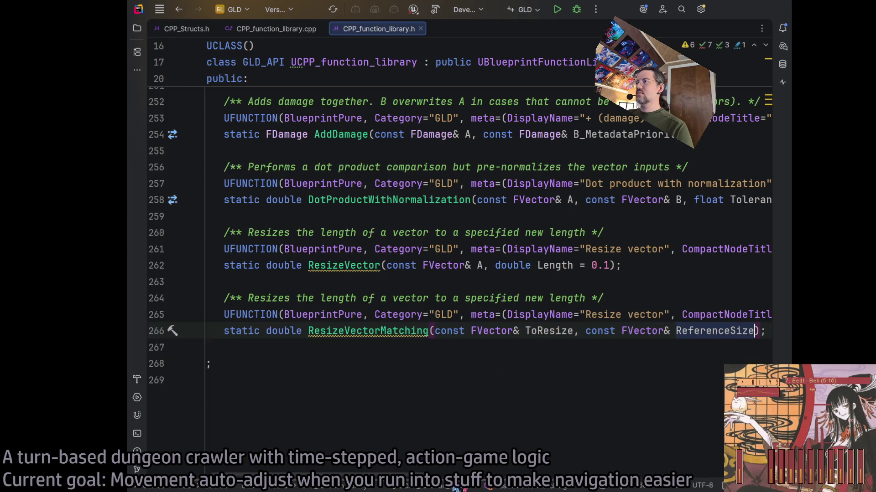
# Rename the first parameter to VectorToResize and change the display name to 'Resize vector (matching)'
pyautogui.hscroll(3, 468, 339)
pyautogui.click(470, 333)
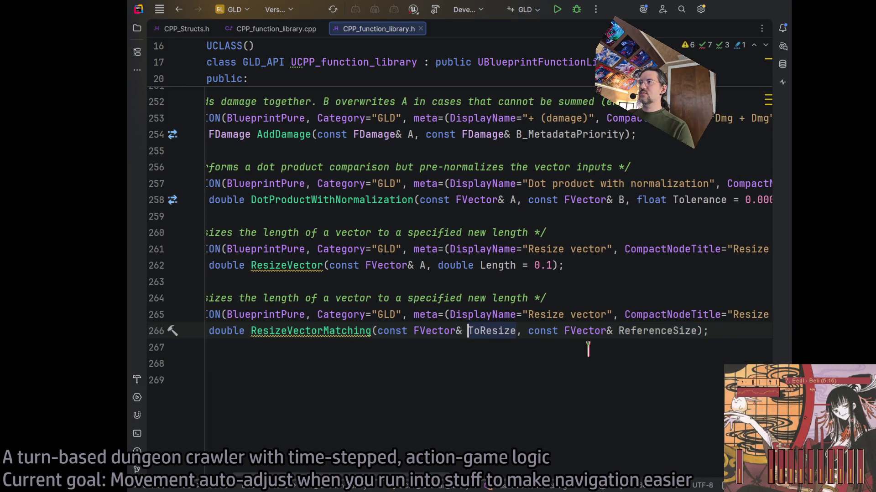
pyautogui.write('Vector')
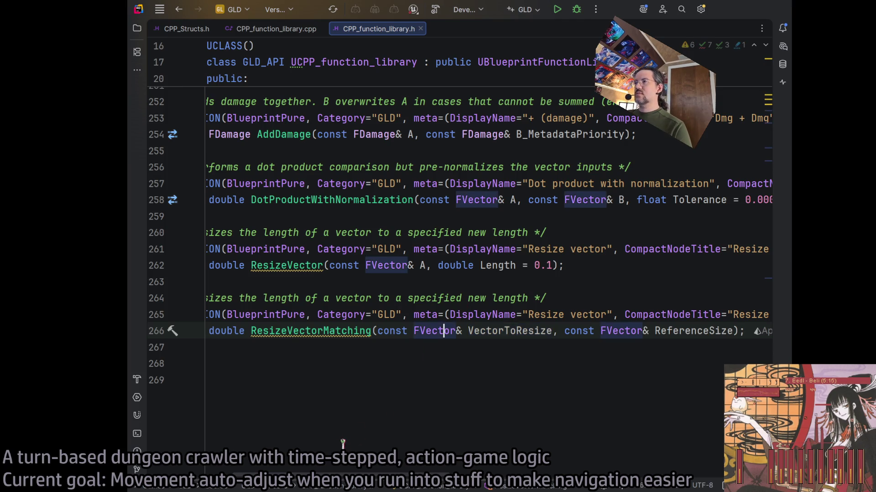
pyautogui.click(607, 315)
pyautogui.write('(matching)')
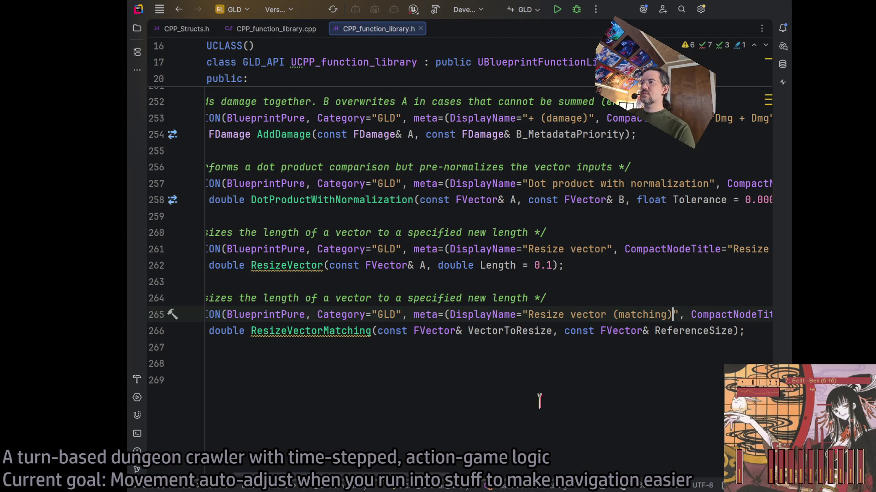
# Delete the CompactNodeTitle entry from ResizeVectorMatching's UFUNCTION meta
pyautogui.hscroll(8, 540, 392)
pyautogui.click(477, 315)
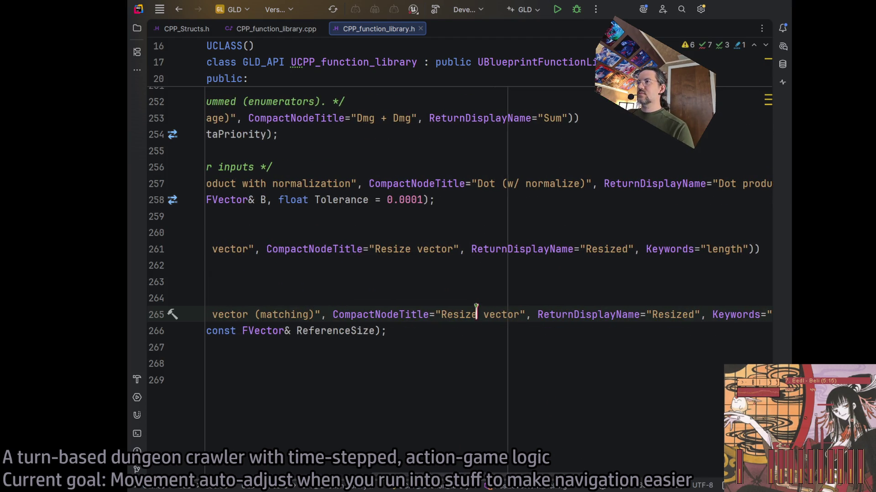
pyautogui.doubleClick(402, 315)
pyautogui.hotkey('ctrl', 'w')
pyautogui.press('Delete')
pyautogui.press('Delete')
pyautogui.press('Delete')
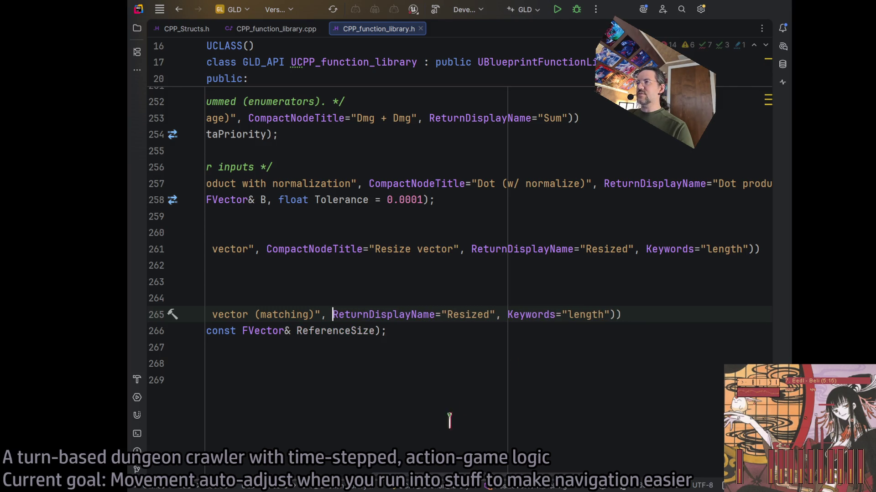
# Change the return display name from 'Resized' to 'Length matched'
pyautogui.doubleClick(473, 314)
pyautogui.write('Matched')
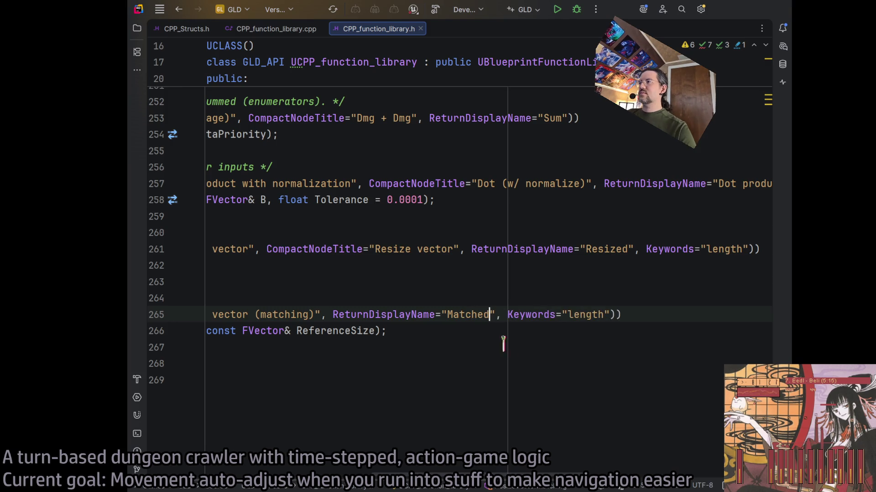
pyautogui.hotkey('ctrl', 'Left')
pyautogui.press('Right')
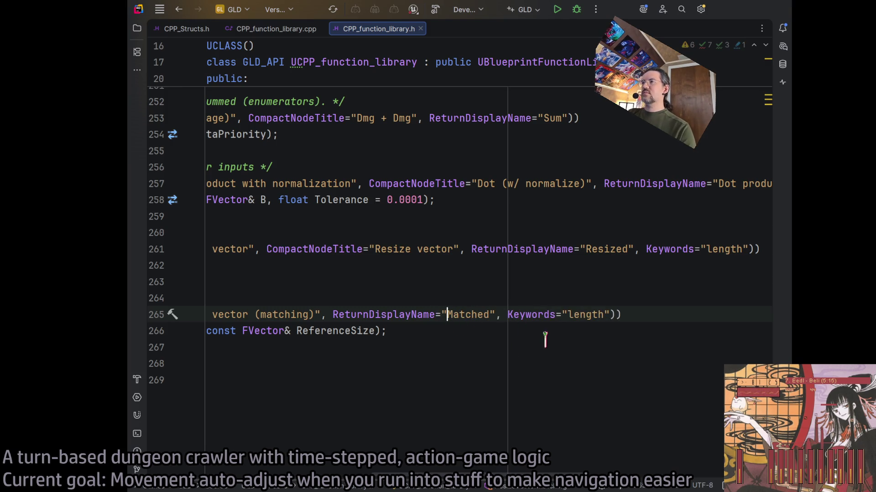
pyautogui.write('Length')
pyautogui.press('Delete')
pyautogui.write('m')
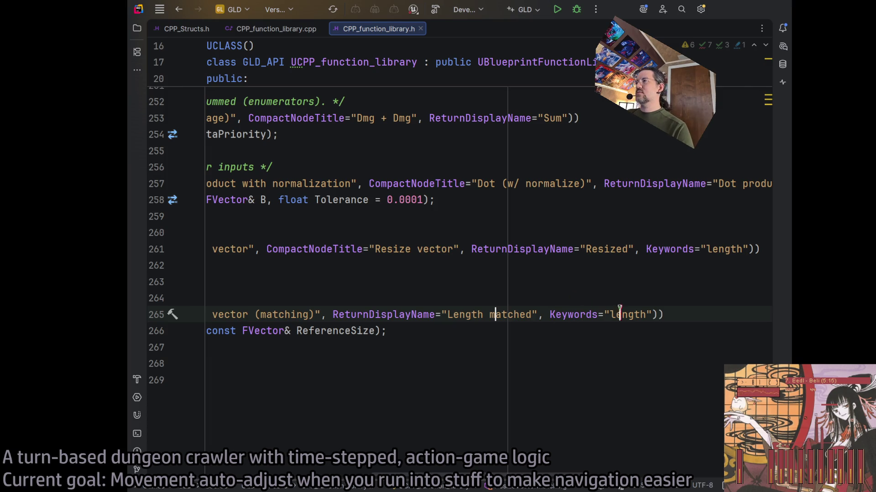
pyautogui.press('Home')
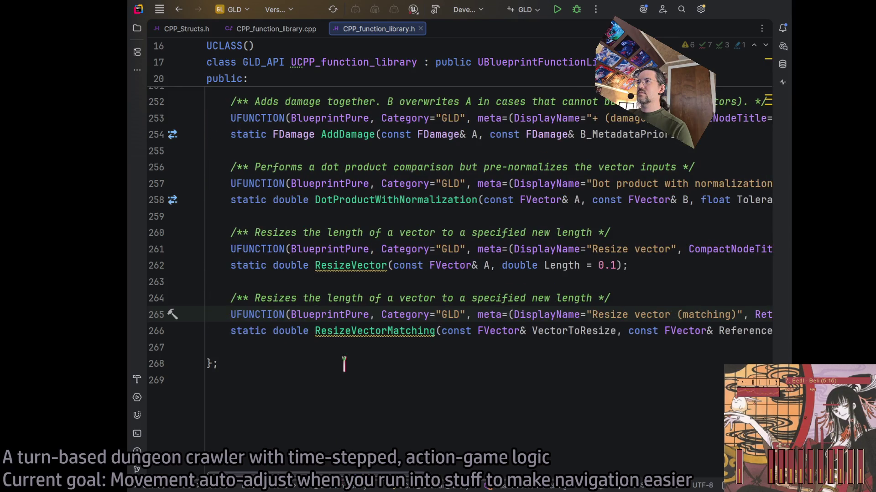
# Rewrite the comment to 'Resizes the length of a vector to match the length of another vector'
pyautogui.click(475, 298)
pyautogui.press('Left')
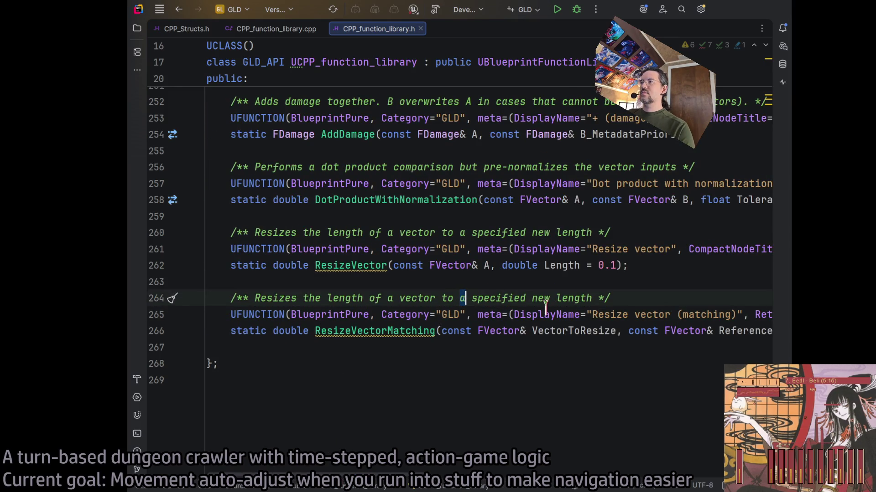
pyautogui.press('BackSpace')
pyautogui.write('match')
pyautogui.doubleClick(531, 299)
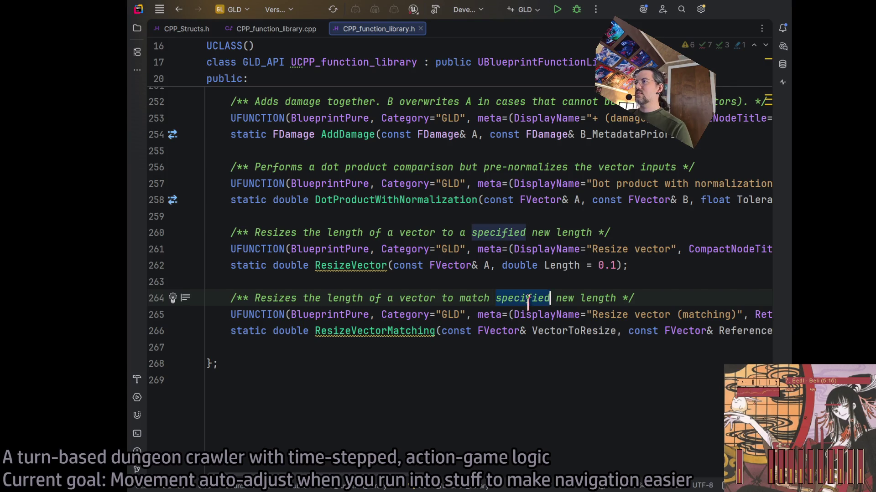
pyautogui.keyDown('shift'); pyautogui.click(616, 298); pyautogui.keyUp('shift')
pyautogui.moveTo(595, 298); pyautogui.dragTo(537, 294)
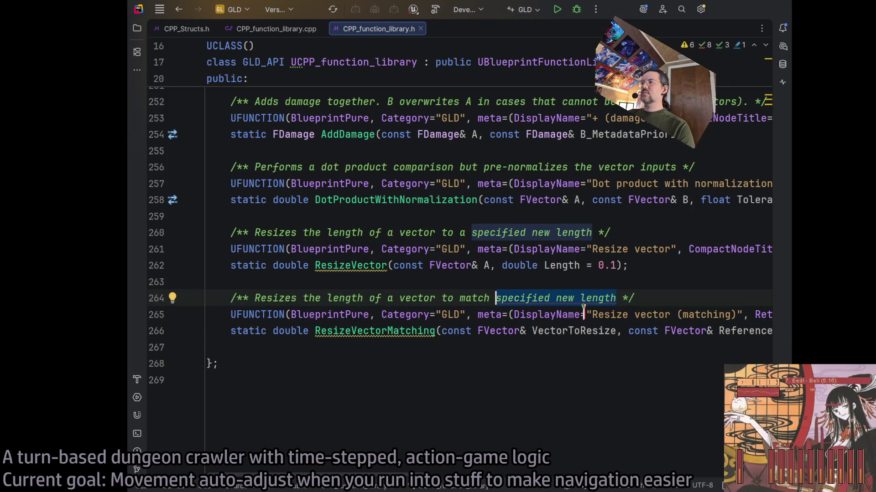
pyautogui.write('the length of another vecto')
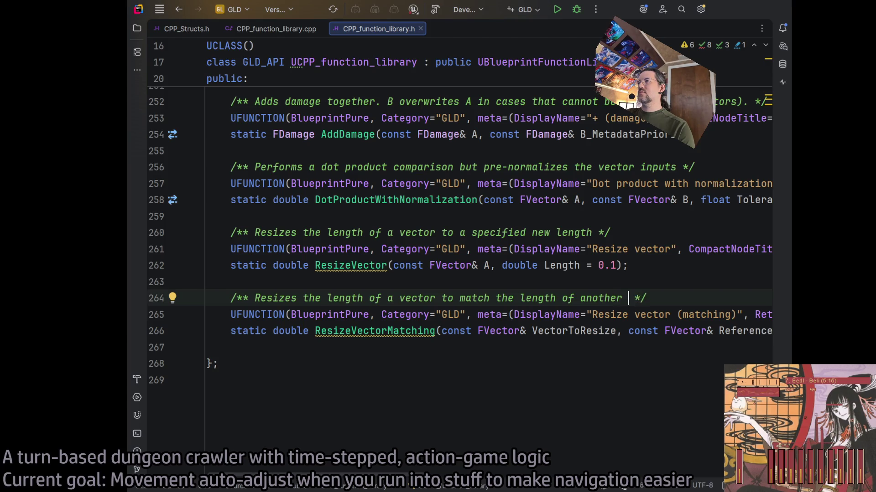
pyautogui.write('r')
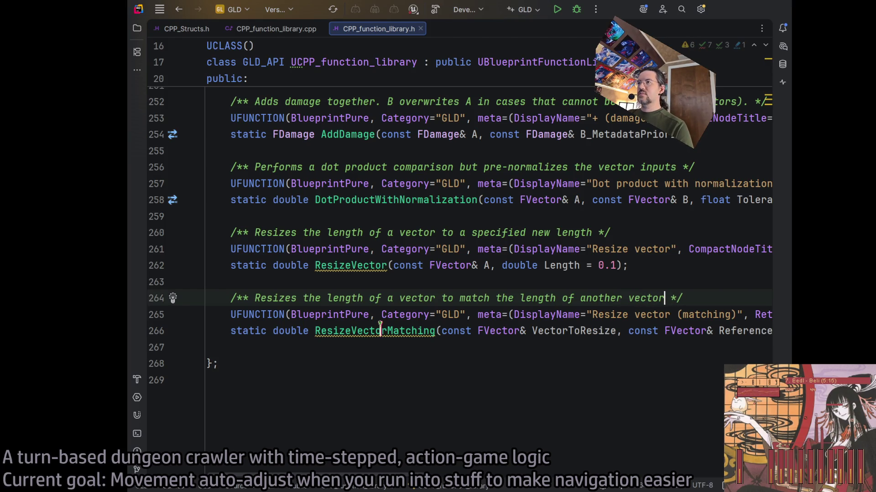
pyautogui.click(359, 264)
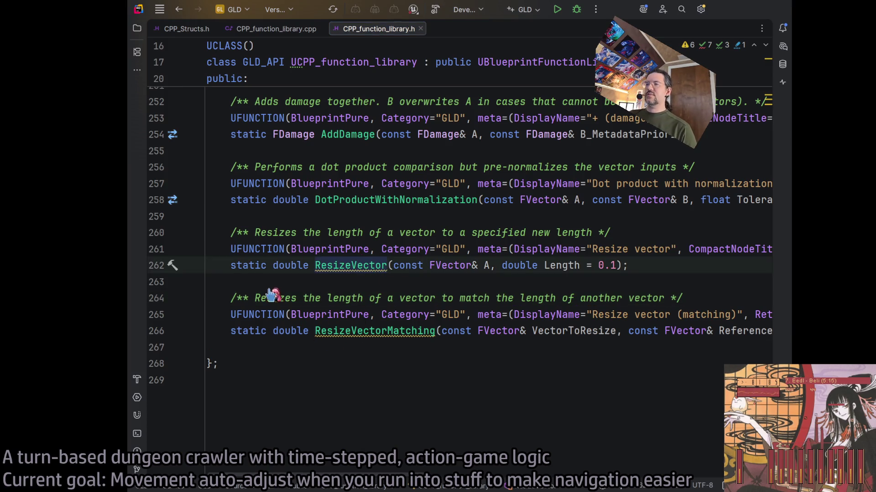
# Generate the ResizeVector definition in the .cpp file and start its body with A.GetSafeNormal()
pyautogui.hotkey('alt', 'Return')
pyautogui.press('Return')
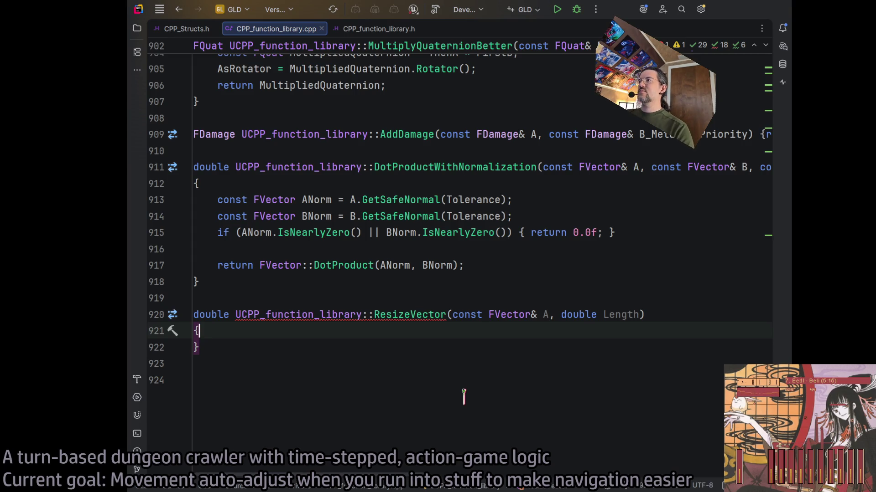
pyautogui.click(782, 46)
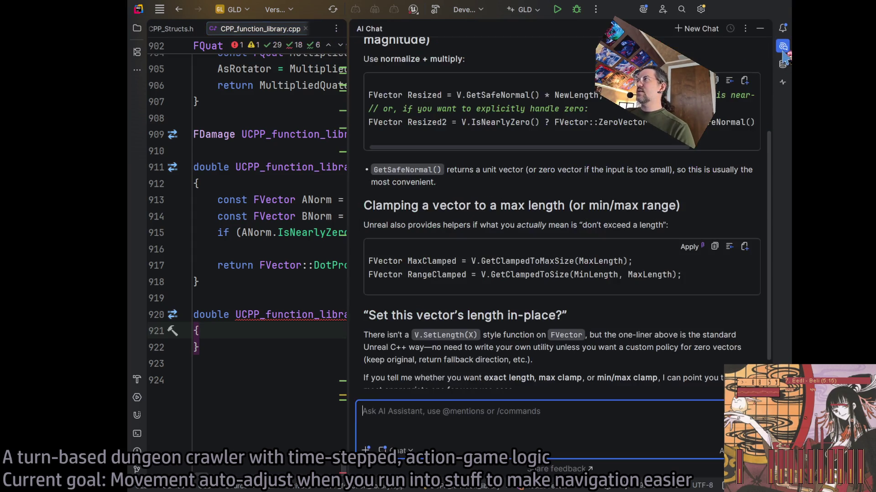
pyautogui.scroll(2, 529, 130)
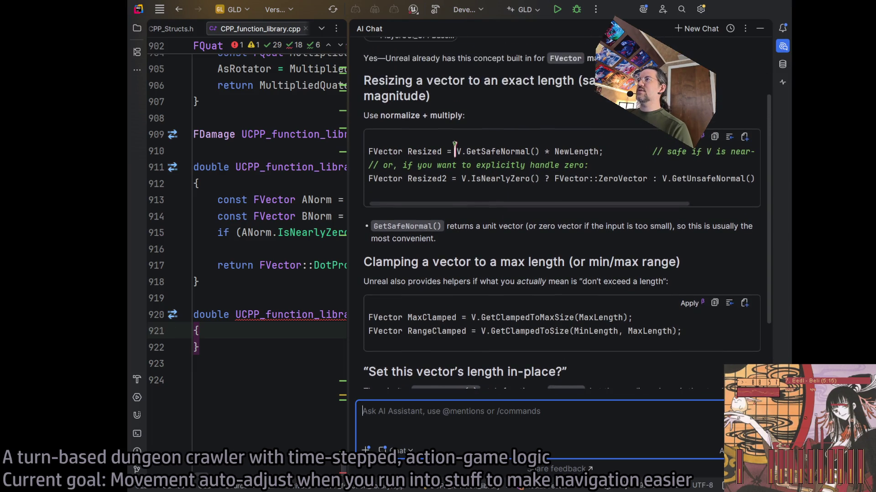
pyautogui.doubleClick(500, 152)
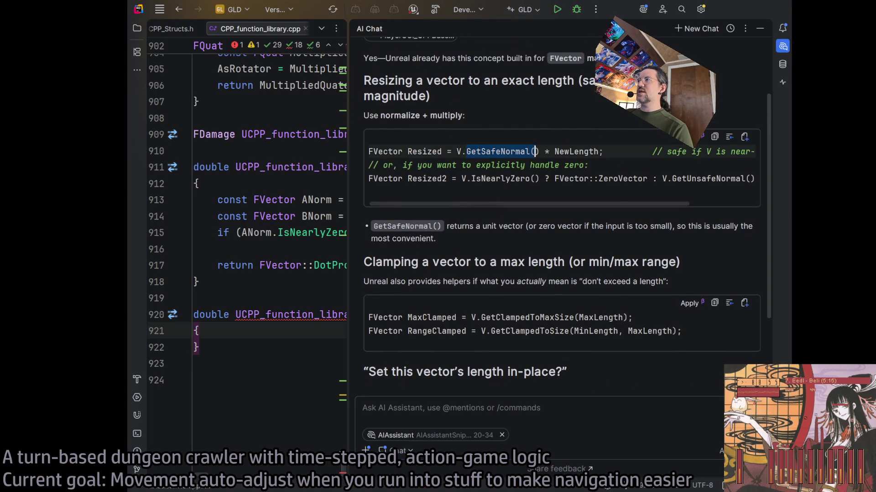
pyautogui.click(783, 46)
pyautogui.press('Return')
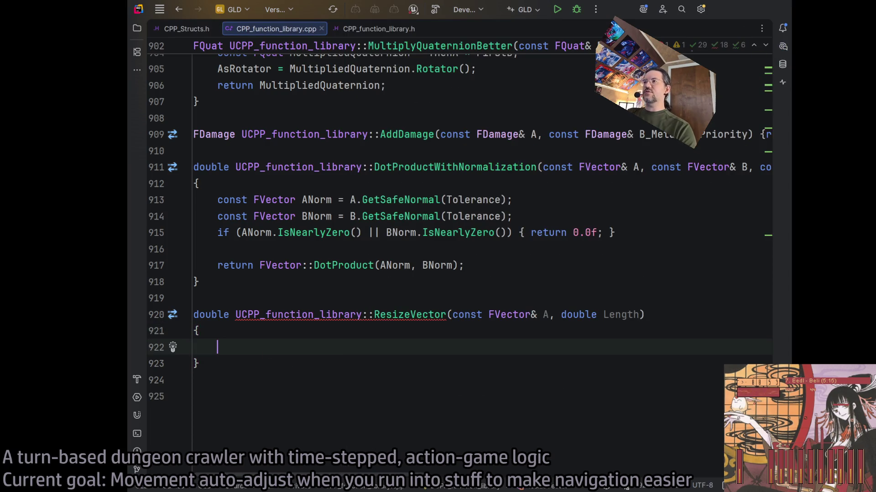
pyautogui.write('A.GetSafeNormal')
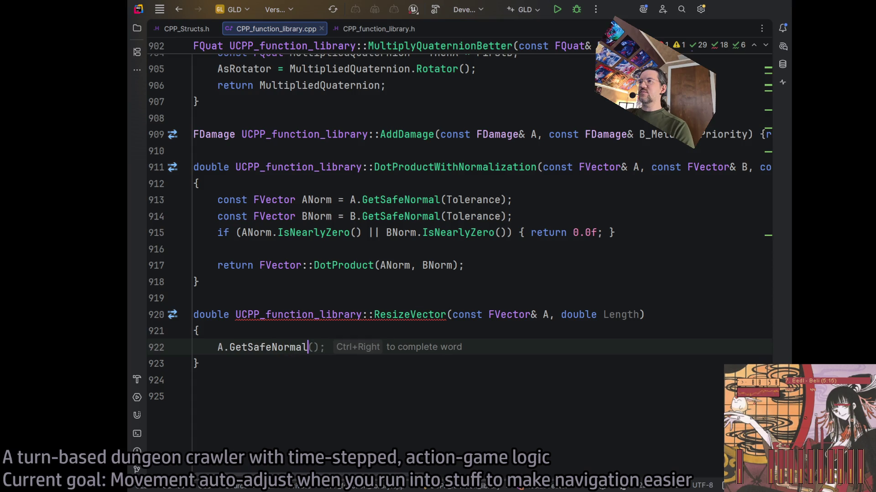
pyautogui.hotkey('ctrl', 'Right')
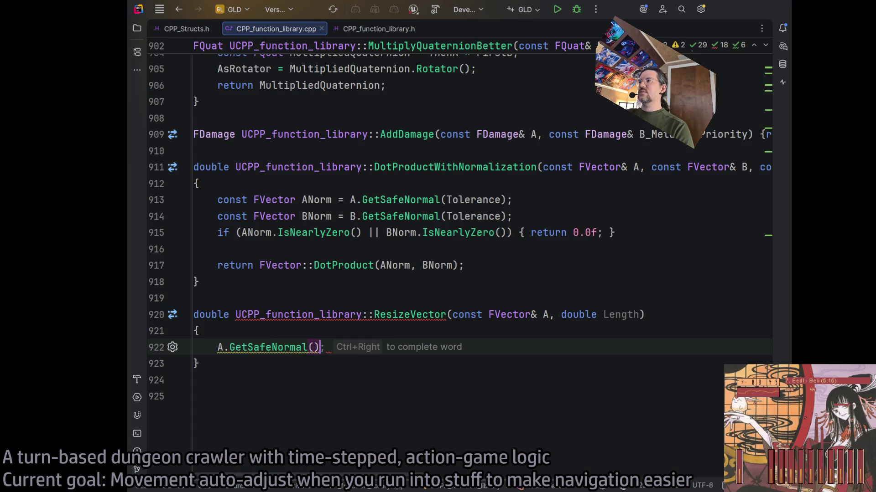
# Copy the assistant's zero-safe resize expression from the AI Chat answer
pyautogui.click(783, 46)
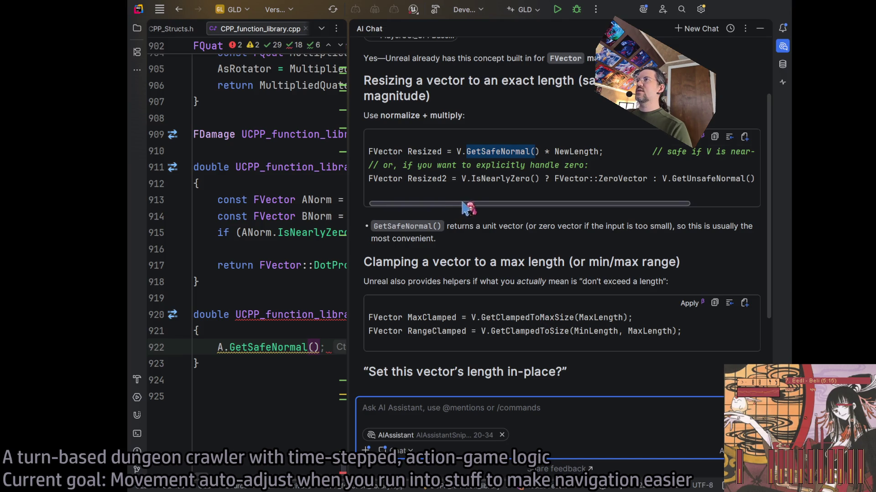
pyautogui.moveTo(468, 205)
pyautogui.mouseDown()
pyautogui.moveTo(539, 203)
pyautogui.moveTo(508, 204)
pyautogui.mouseUp()
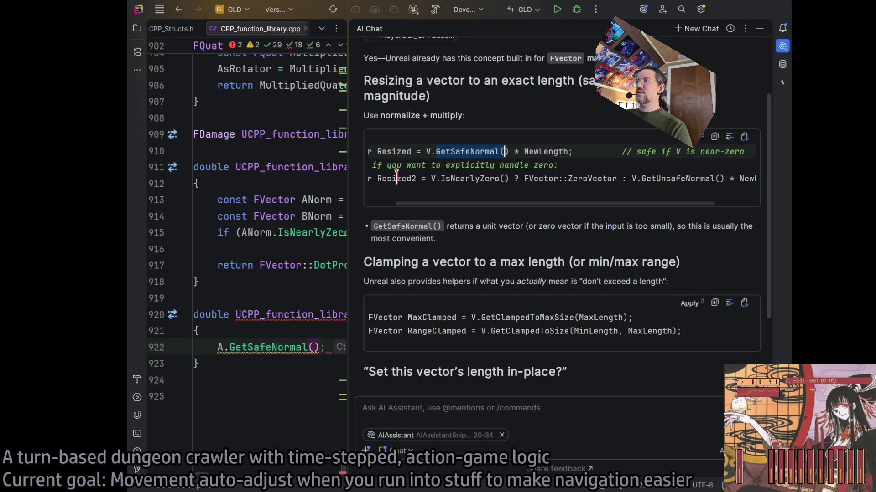
pyautogui.moveTo(431, 179)
pyautogui.mouseDown()
pyautogui.moveTo(752, 180)
pyautogui.moveTo(736, 181)
pyautogui.mouseUp()
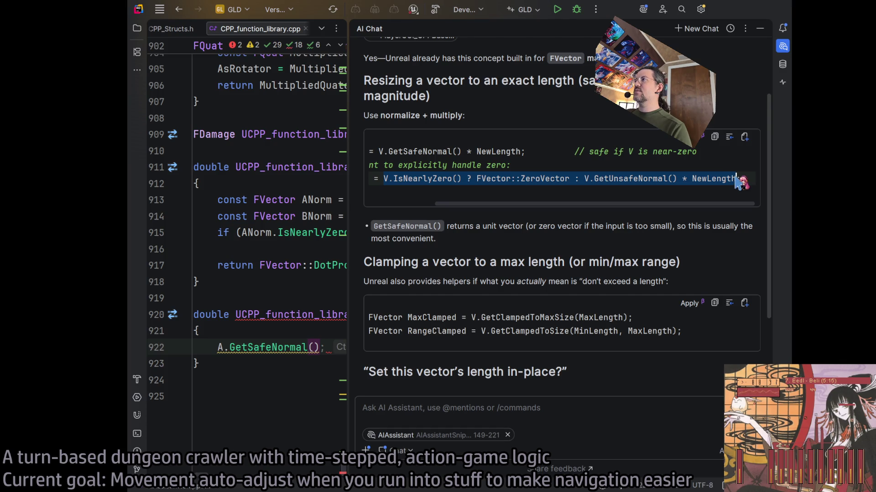
pyautogui.click(783, 47)
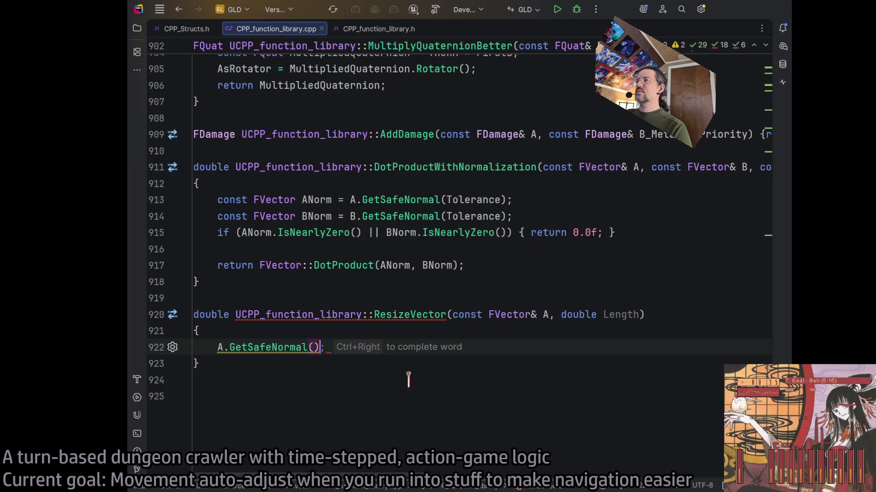
# Paste the zero-safe resize expression below the GetSafeNormal line and change its leading V to A
pyautogui.press('Return')
pyautogui.click(353, 348)
pyautogui.write("'")
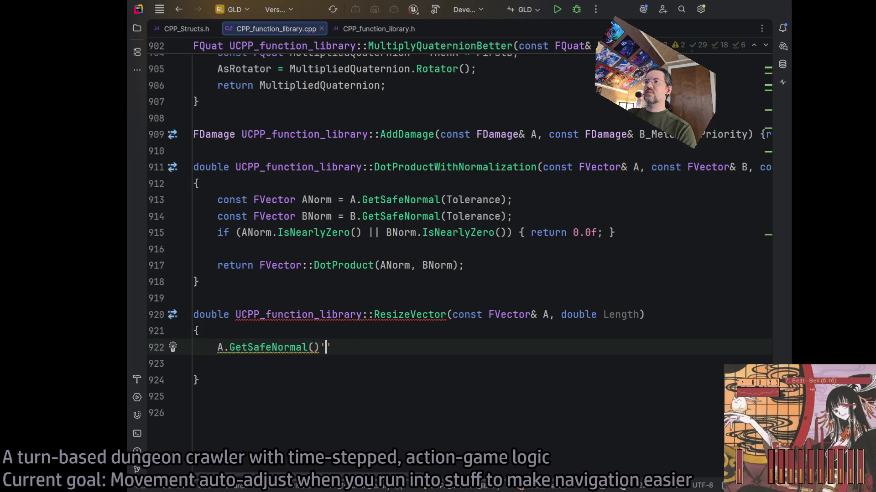
pyautogui.press('BackSpace')
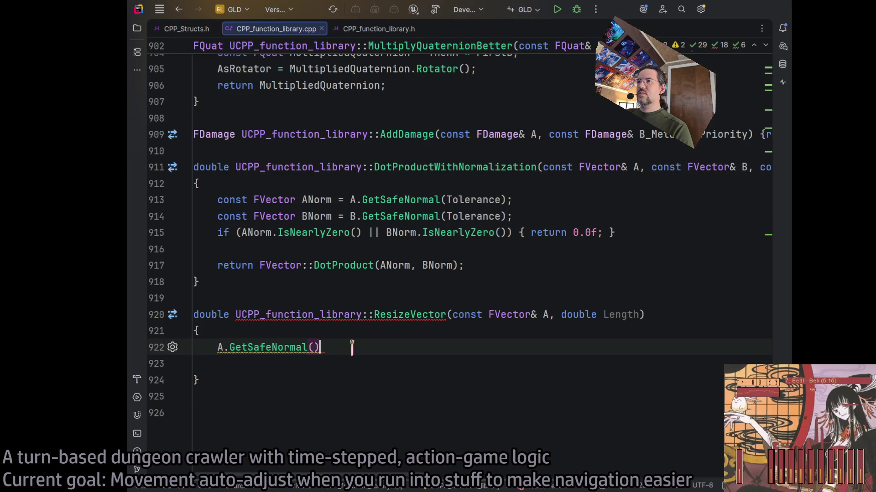
pyautogui.press('Return')
pyautogui.write('V.IsNearlyZero() ? FVector::ZeroVector : V.GetUnsafeNormal() * NewLength;')
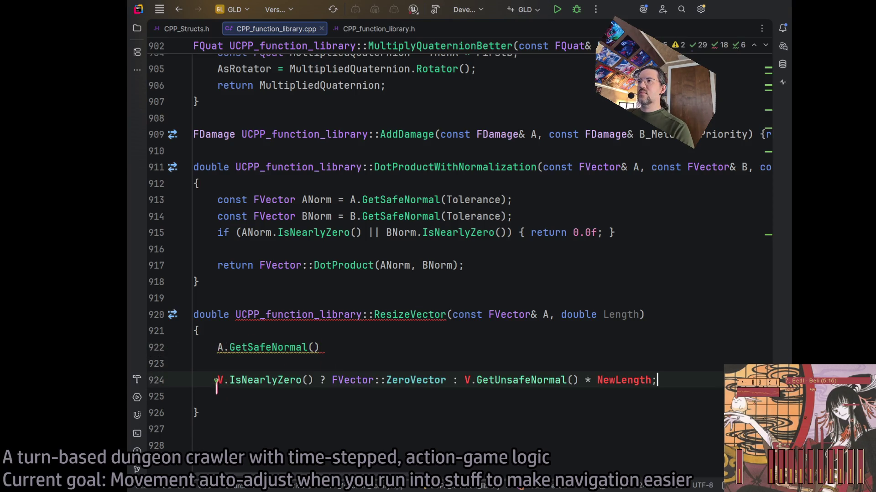
pyautogui.press('Delete')
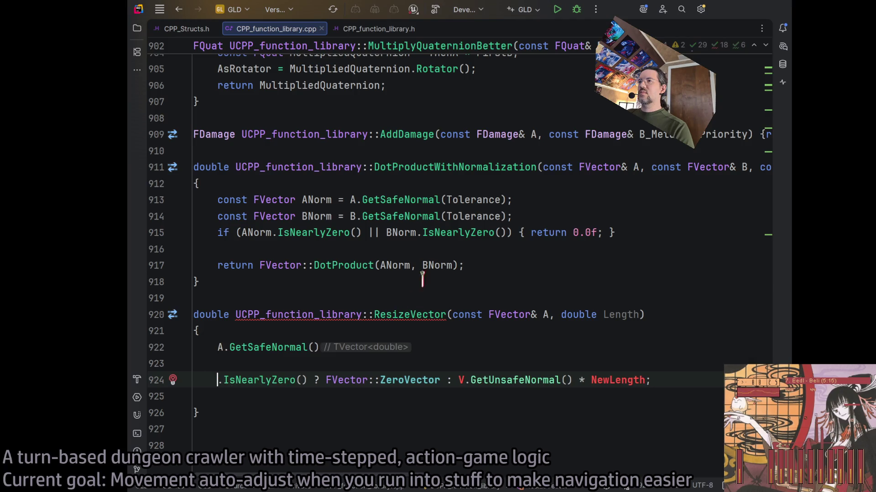
pyautogui.write('A')
pyautogui.press('Up')
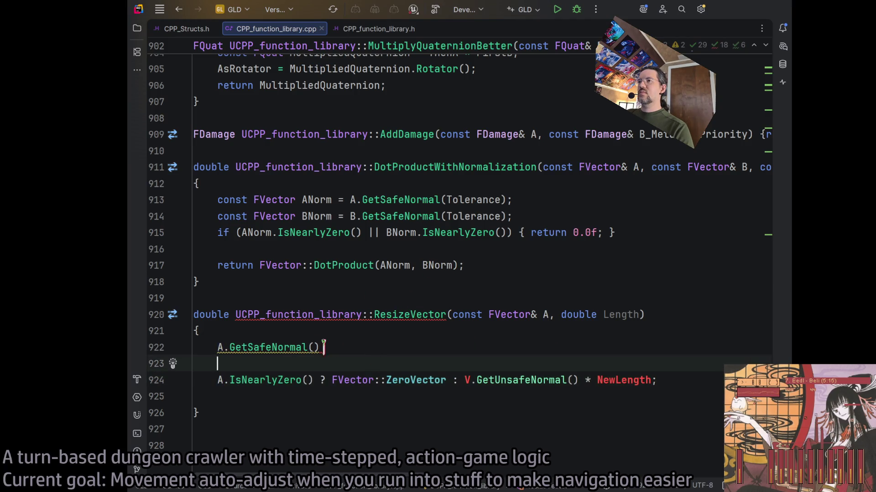
# Delete the GetSafeNormal line and swap the expression's V and NewLength for A and Length
pyautogui.moveTo(219, 347); pyautogui.dragTo(321, 347)
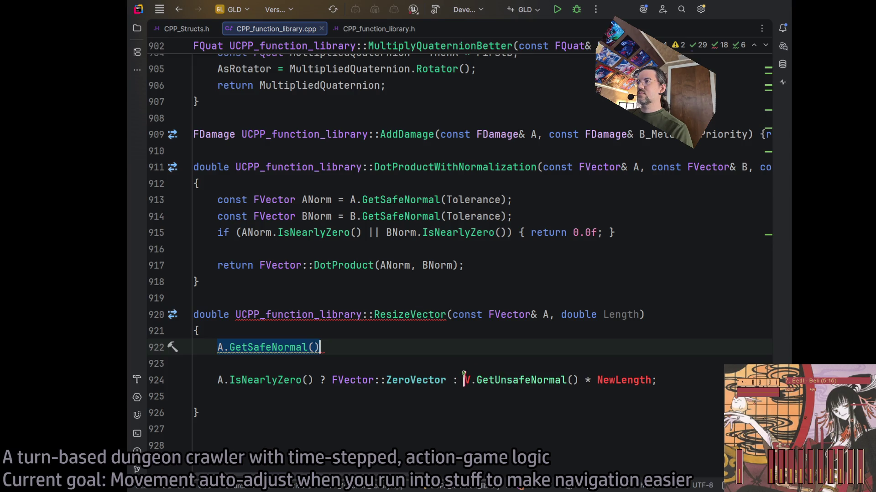
pyautogui.moveTo(463, 378); pyautogui.dragTo(573, 379)
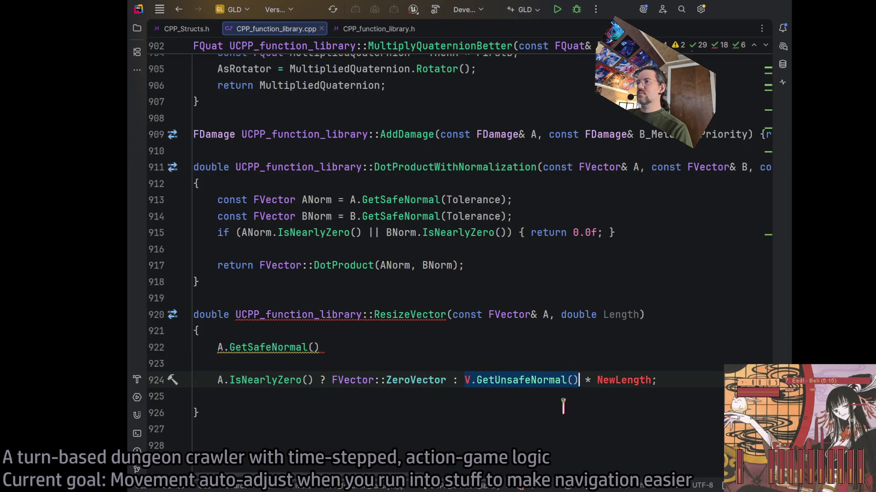
pyautogui.click(284, 347)
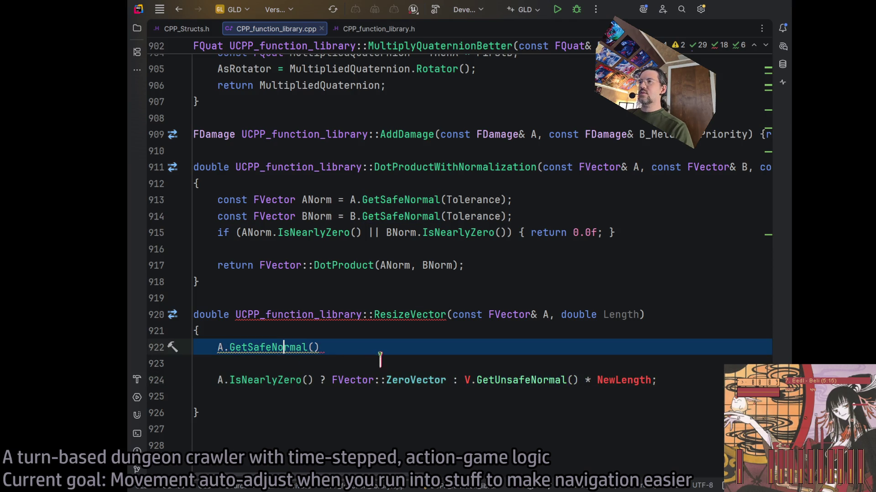
pyautogui.press('Delete')
pyautogui.press('Delete')
pyautogui.doubleClick(466, 348)
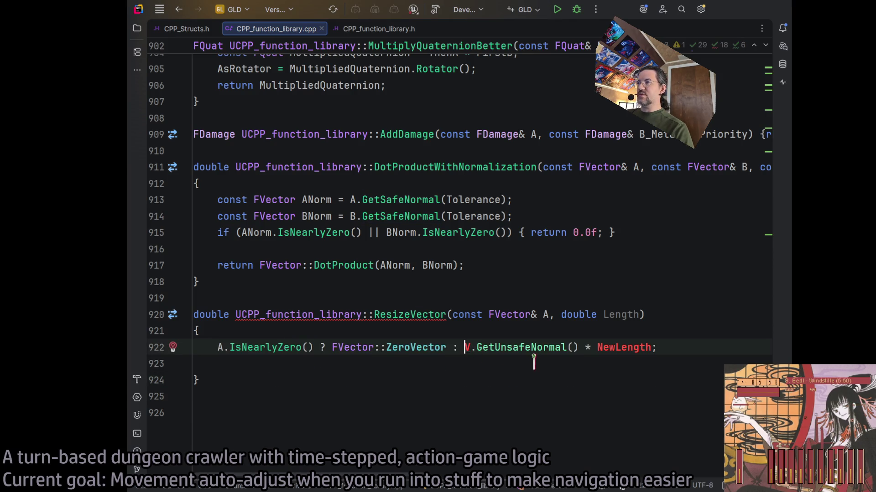
pyautogui.write('A')
pyautogui.click(578, 348)
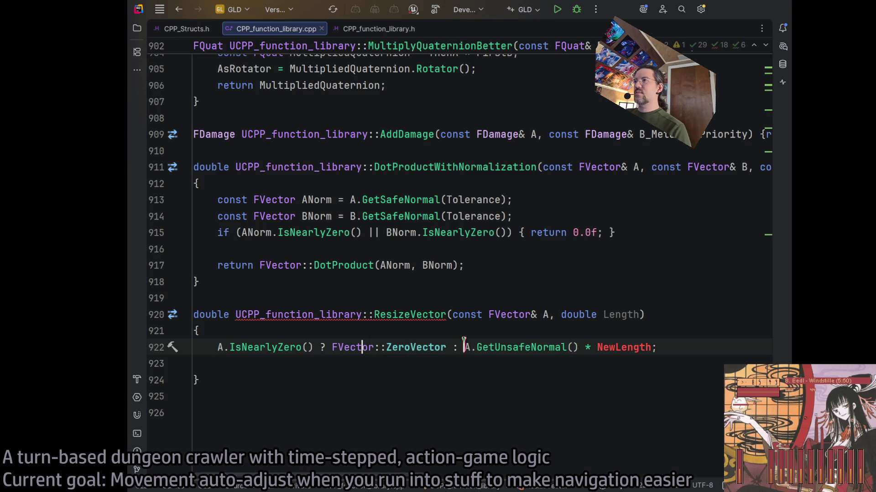
pyautogui.click(614, 347)
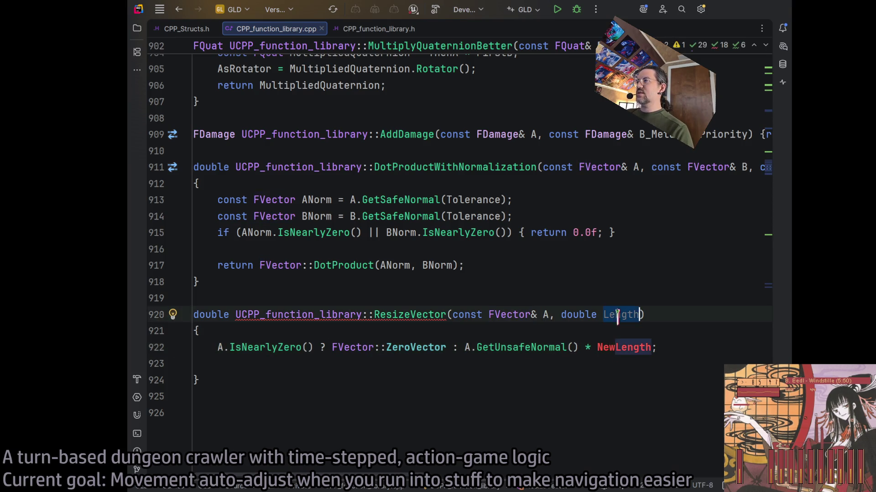
pyautogui.press('BackSpace')
pyautogui.press('BackSpace')
pyautogui.press('BackSpace')
pyautogui.click(656, 348)
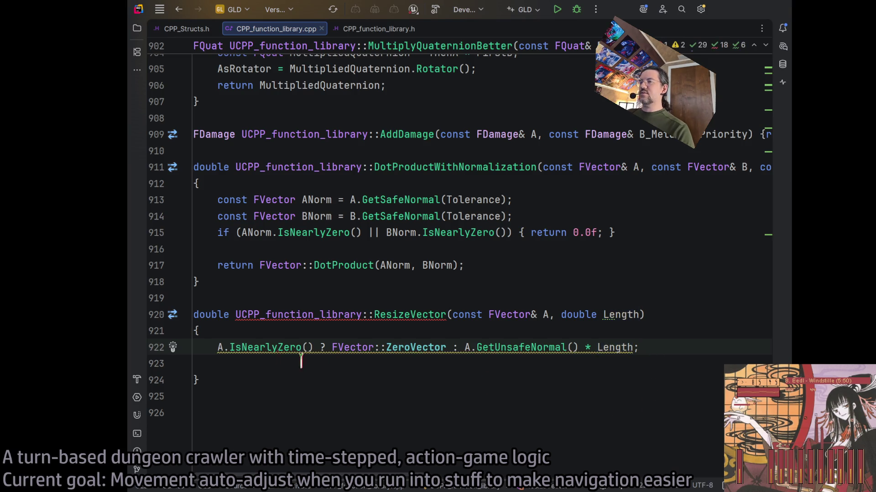
# Prefix the expression with return and collapse the ResizeVector body onto a single line
pyautogui.click(217, 347)
pyautogui.write('return')
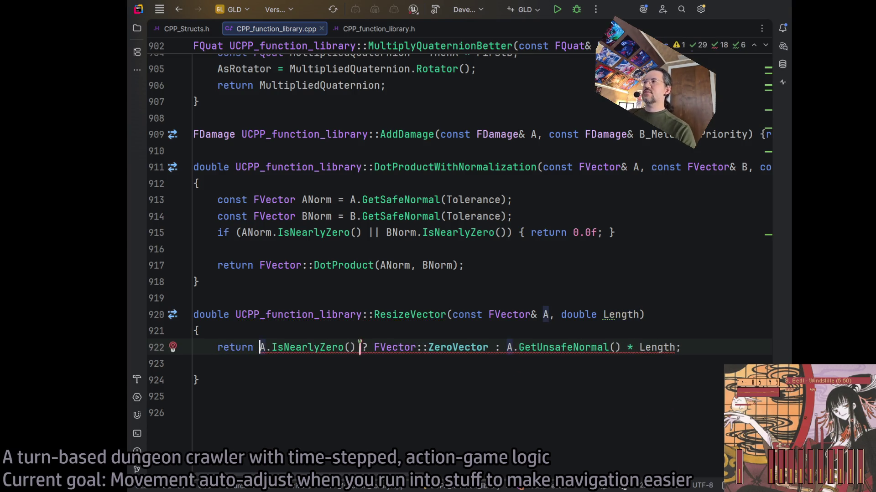
pyautogui.press('BackSpace')
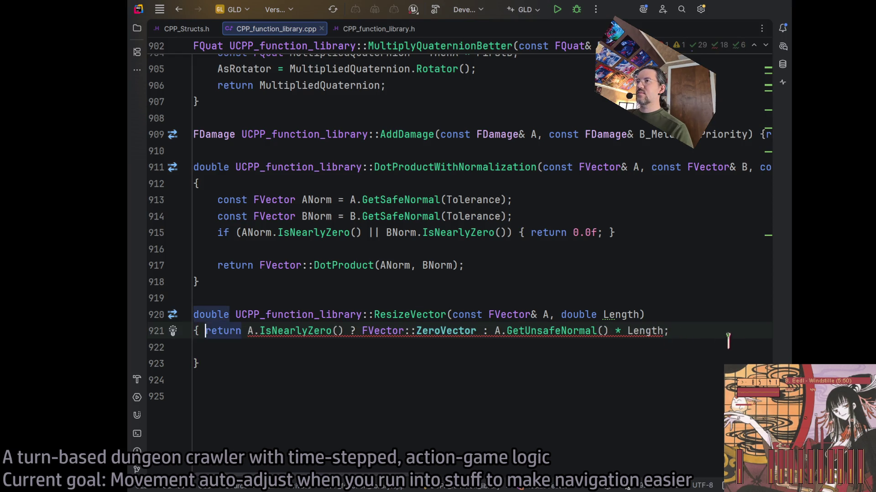
pyautogui.press('Down')
pyautogui.press('BackSpace')
pyautogui.press('Delete')
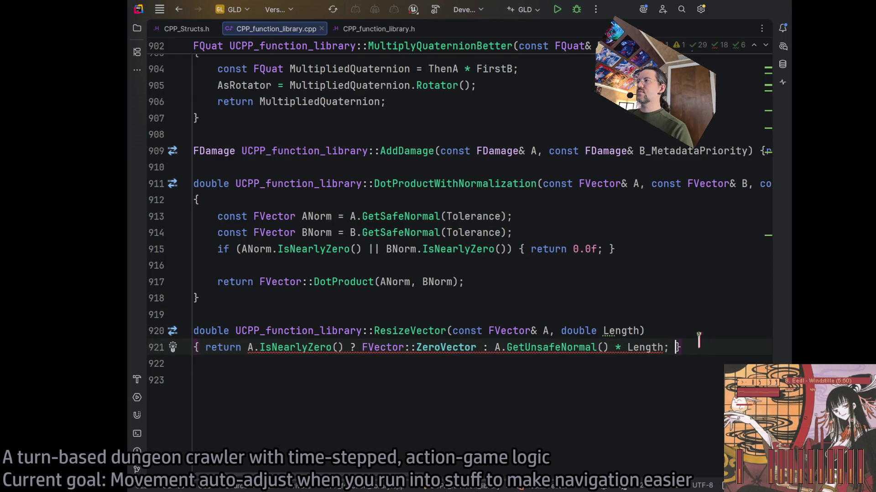
pyautogui.click(427, 330)
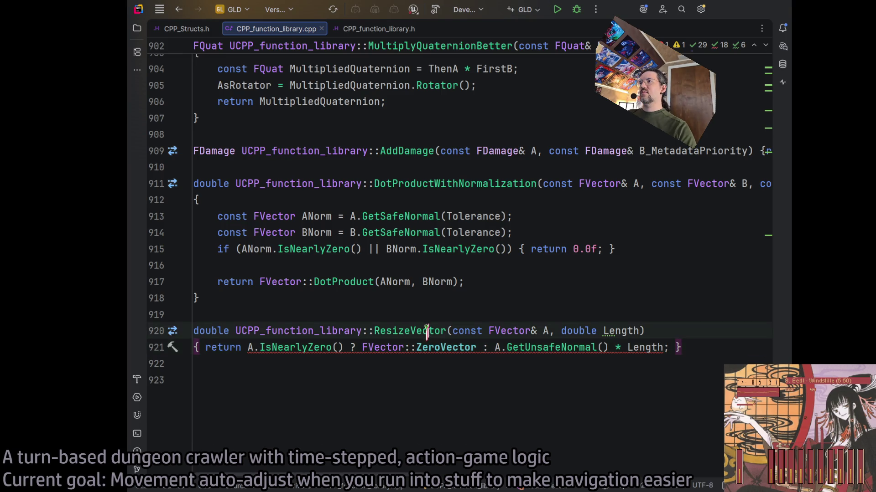
pyautogui.click(220, 330)
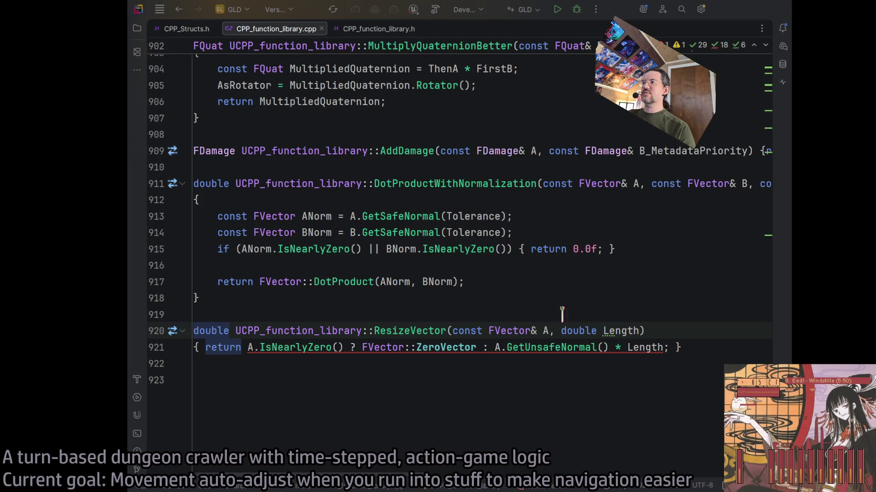
# Change ResizeVector's return type from double to FVector and make its Length parameter const
pyautogui.write('FVector')
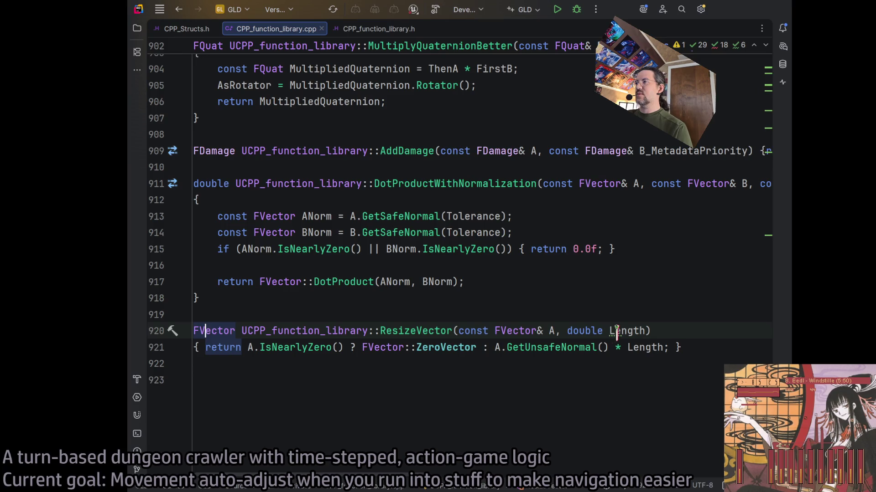
pyautogui.click(615, 332)
pyautogui.hotkey('alt', 'Return')
pyautogui.press('Return')
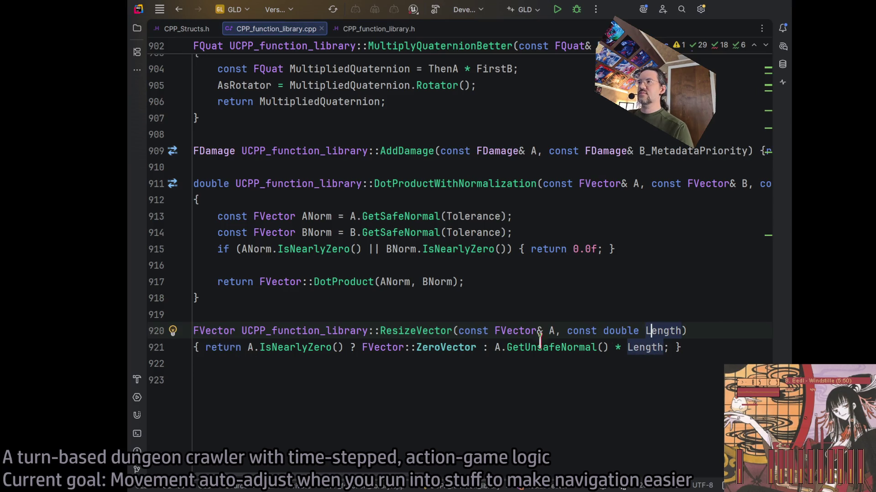
pyautogui.click(703, 342)
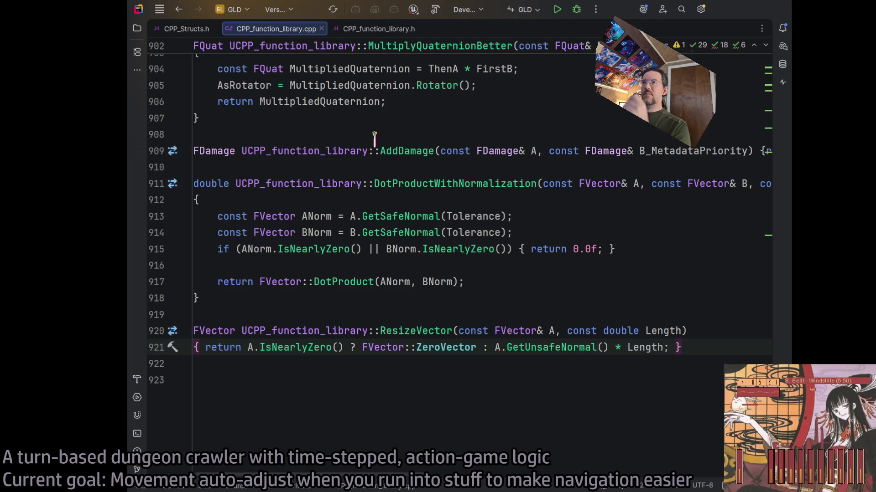
# Generate an empty ResizeVectorMatching definition from its declaration in the header file
pyautogui.click(360, 29)
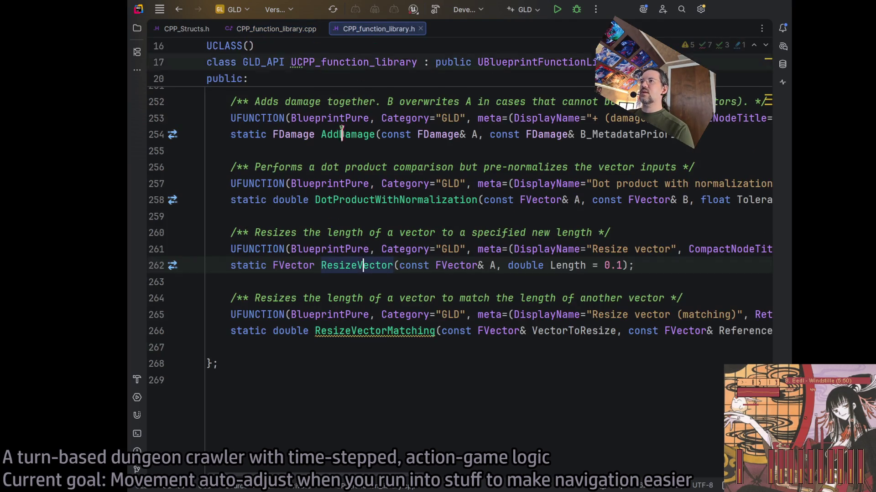
pyautogui.click(371, 333)
pyautogui.hotkey('alt', 'Return')
pyautogui.press('Return')
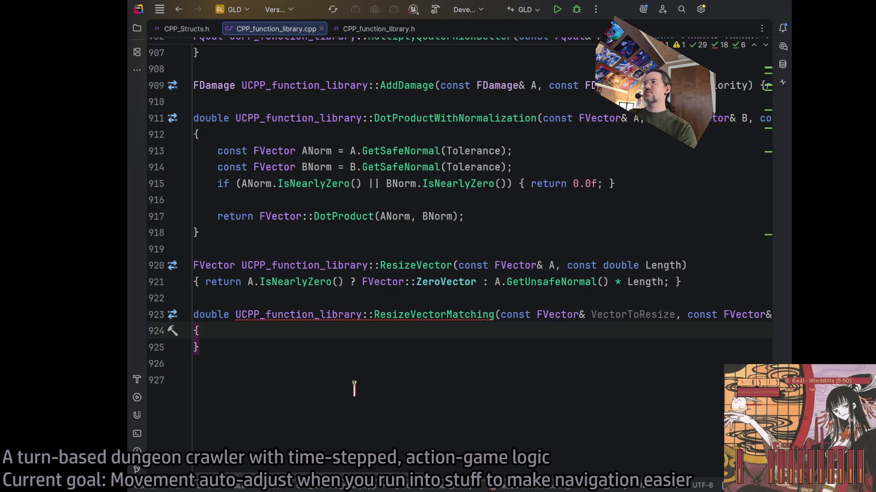
# Add a 'double NewLength = VectorToResize.Size()' line to the ResizeVectorMatching body
pyautogui.press('Return')
pyautogui.write('doubl')
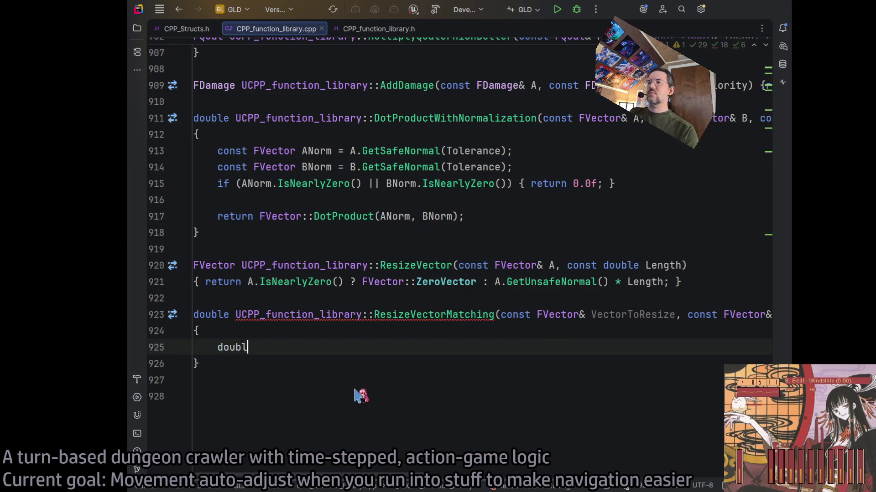
pyautogui.write('e NewLength =')
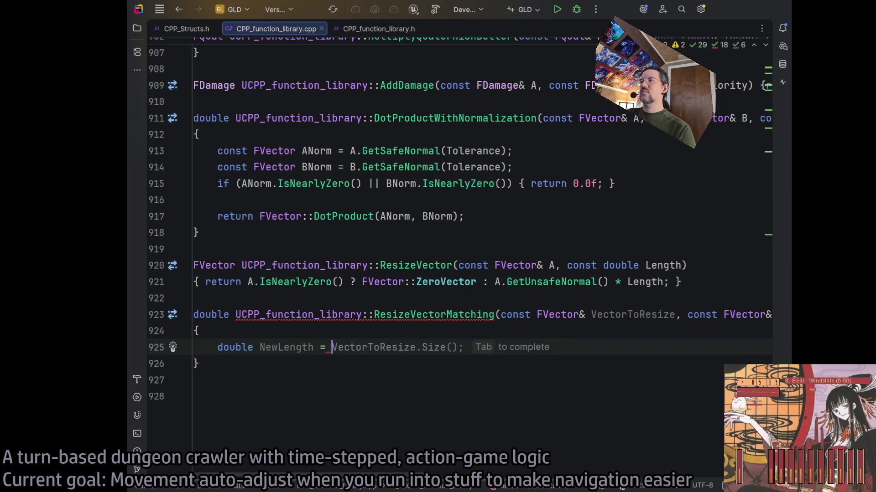
pyautogui.press('Tab')
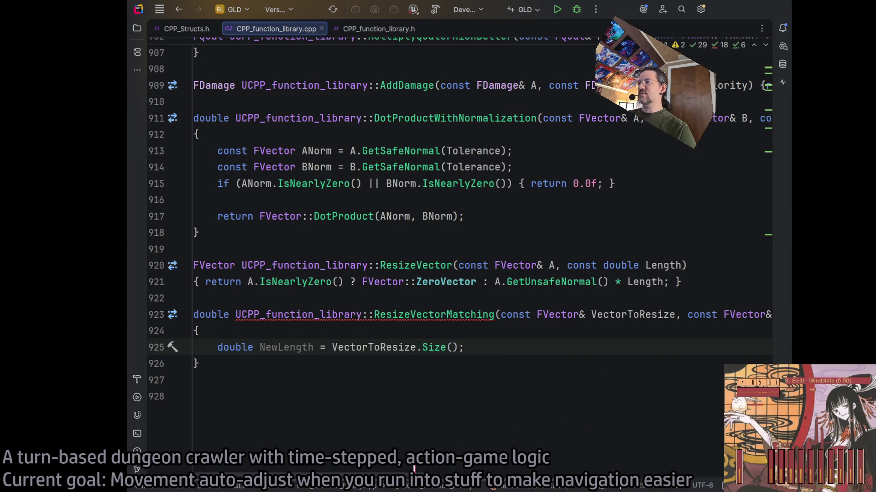
pyautogui.hscroll(5, 414, 470)
pyautogui.hscroll(-4, 427, 489)
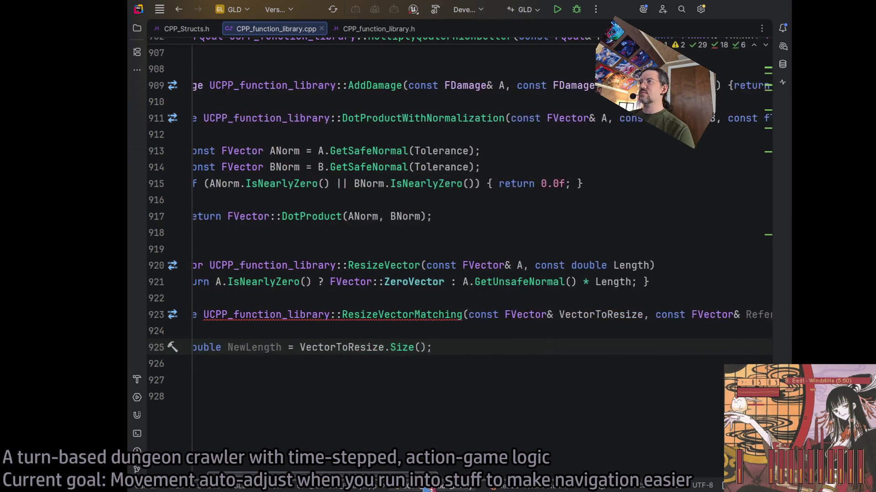
pyautogui.hscroll(-2, 427, 489)
pyautogui.hscroll(4, 419, 489)
pyautogui.hscroll(-4, 414, 490)
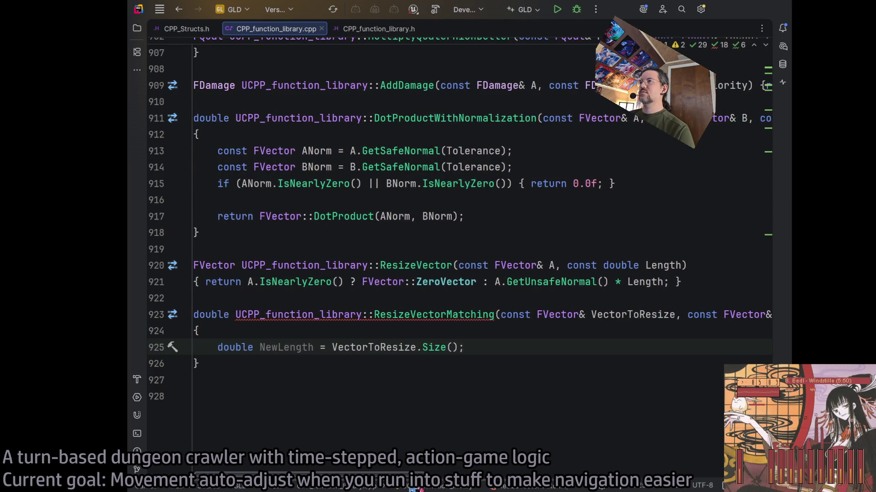
pyautogui.press('Return')
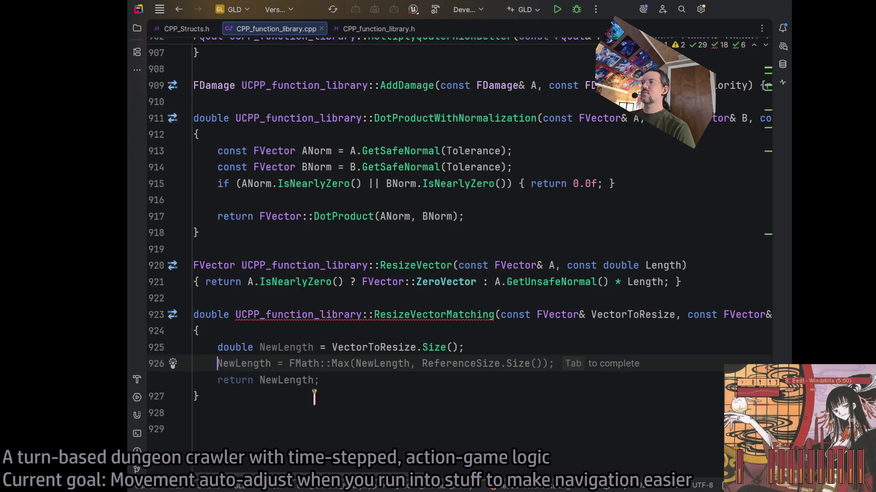
pyautogui.hscroll(5, 550, 304)
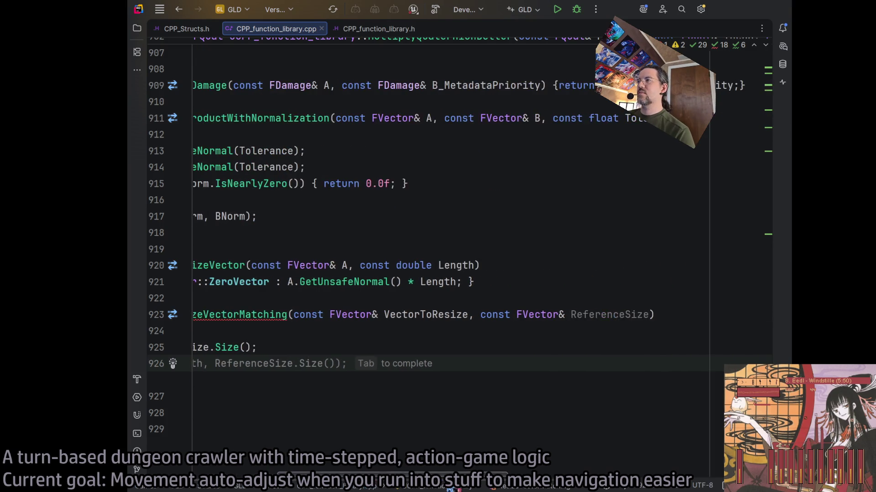
pyautogui.click(601, 314)
pyautogui.hscroll(-5, 595, 324)
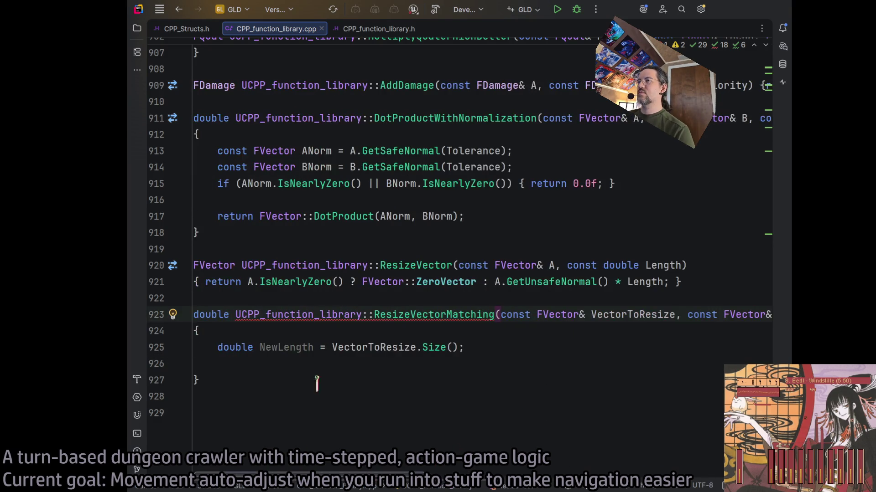
# Change the NewLength line to use ReferenceSize instead of VectorToResize
pyautogui.doubleClick(286, 347)
pyautogui.write('ReferenceSize')
pyautogui.hotkey('ctrl', 'z')
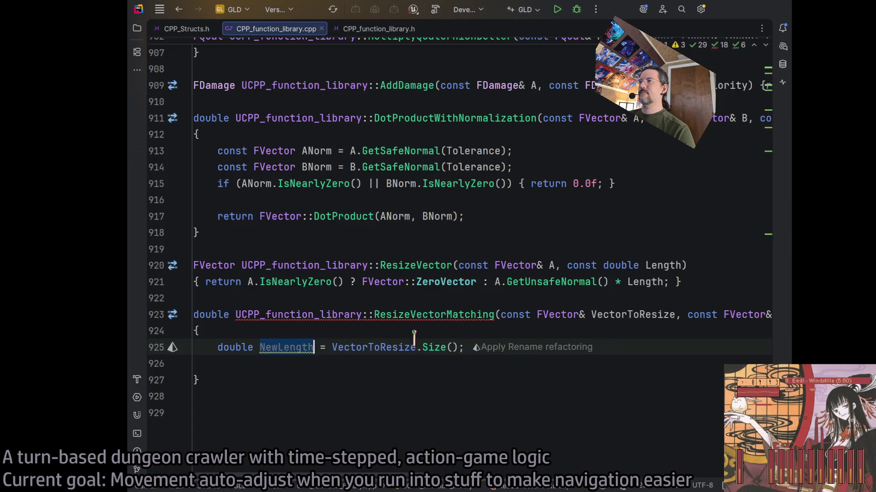
pyautogui.click(361, 347)
pyautogui.doubleClick(362, 348)
pyautogui.write('ReferenceSize')
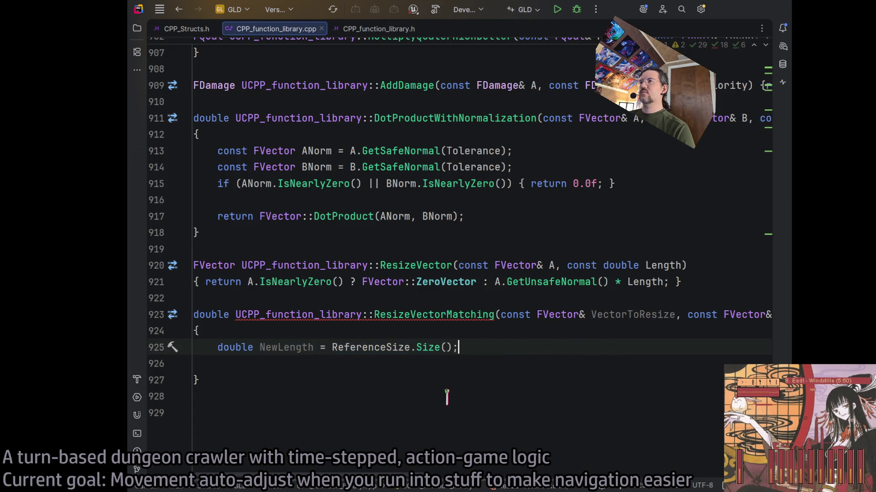
pyautogui.press('Down')
pyautogui.click(474, 351)
pyautogui.click(514, 360)
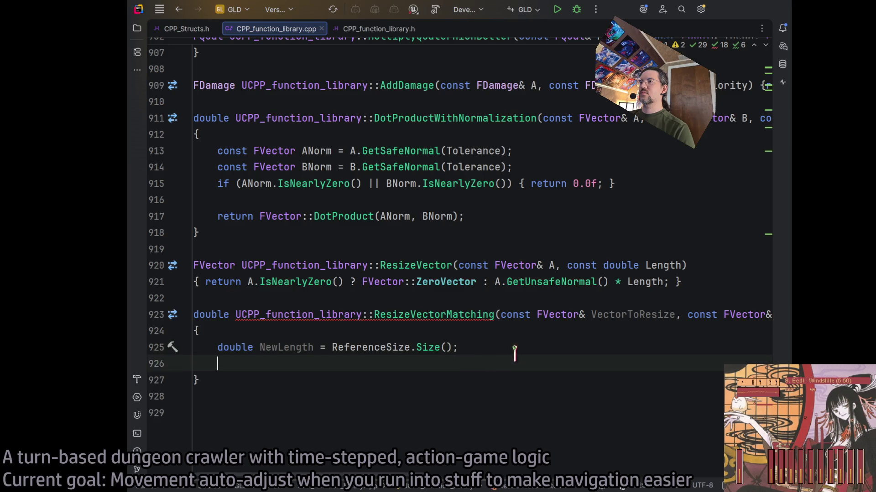
pyautogui.hscroll(2, 341, 478)
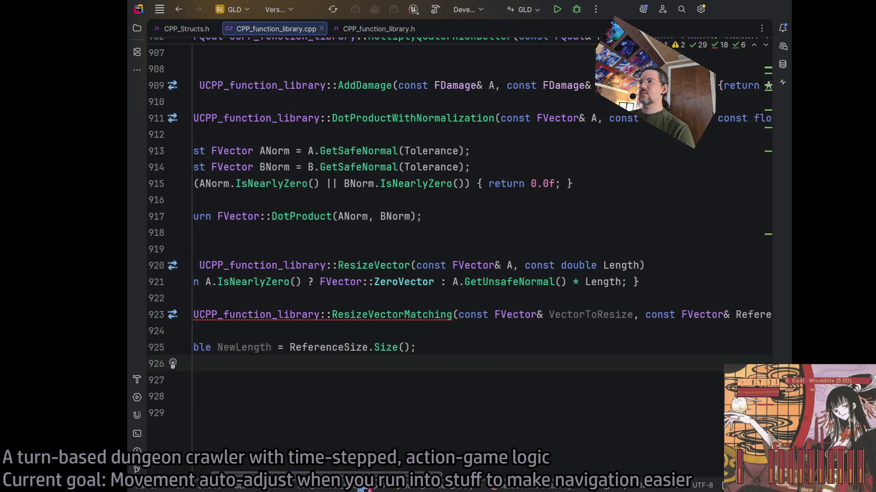
pyautogui.hscroll(-2, 329, 484)
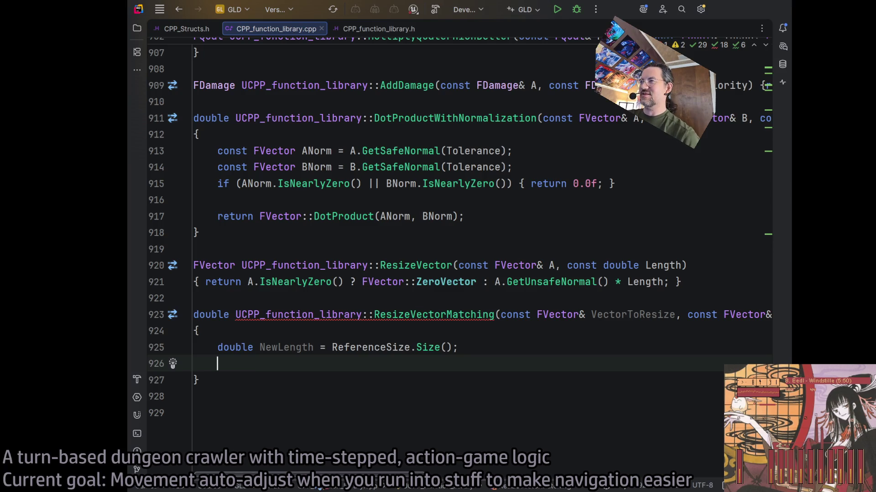
pyautogui.hscroll(3, 341, 479)
pyautogui.hscroll(-3, 341, 479)
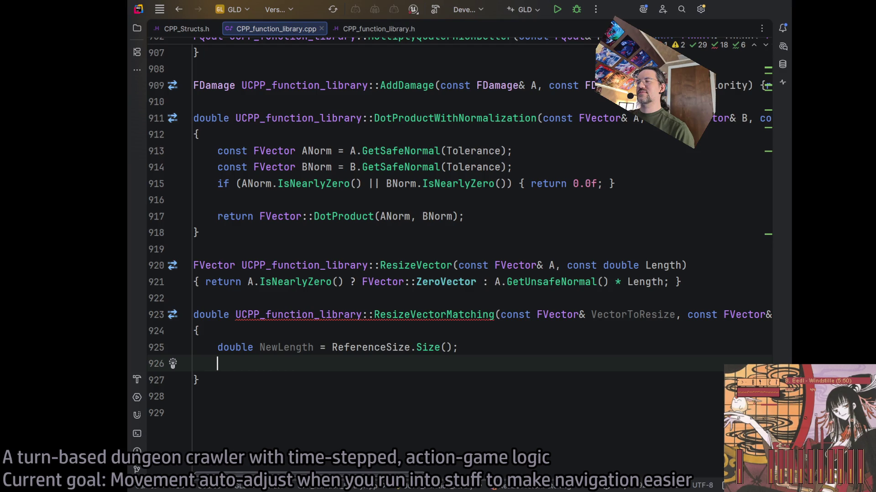
pyautogui.hscroll(5, 488, 291)
pyautogui.hscroll(-5, 488, 292)
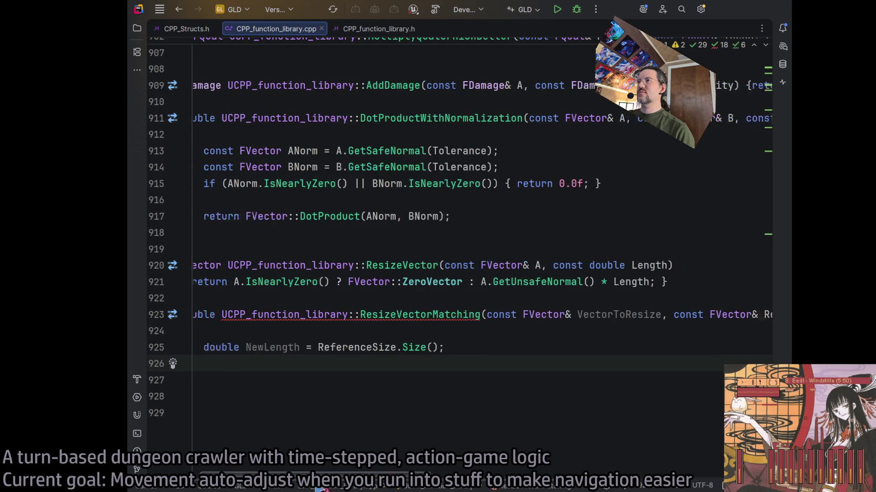
# Copy ResizeVector's one-line return statement into the ResizeVectorMatching body
pyautogui.moveTo(668, 282); pyautogui.dragTo(205, 280)
pyautogui.hotkey('ctrl', 'c')
pyautogui.click(253, 364)
pyautogui.hotkey('ctrl', 'v')
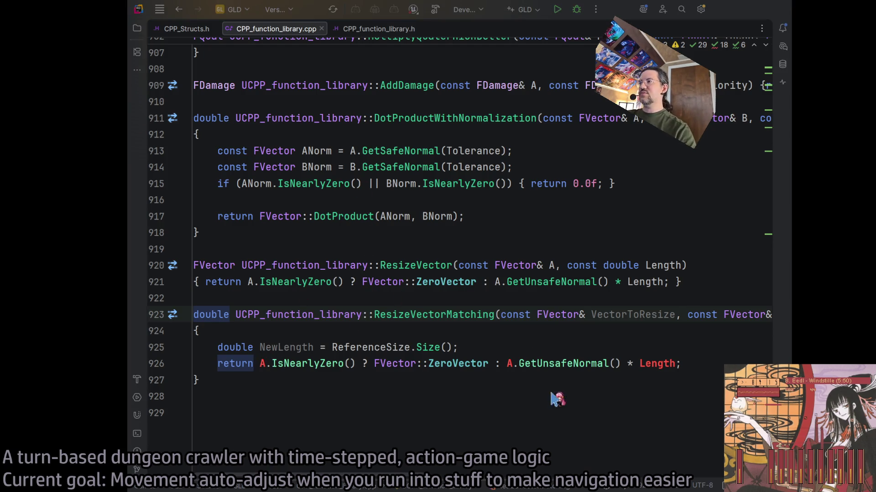
pyautogui.write('FVector')
pyautogui.click(236, 348)
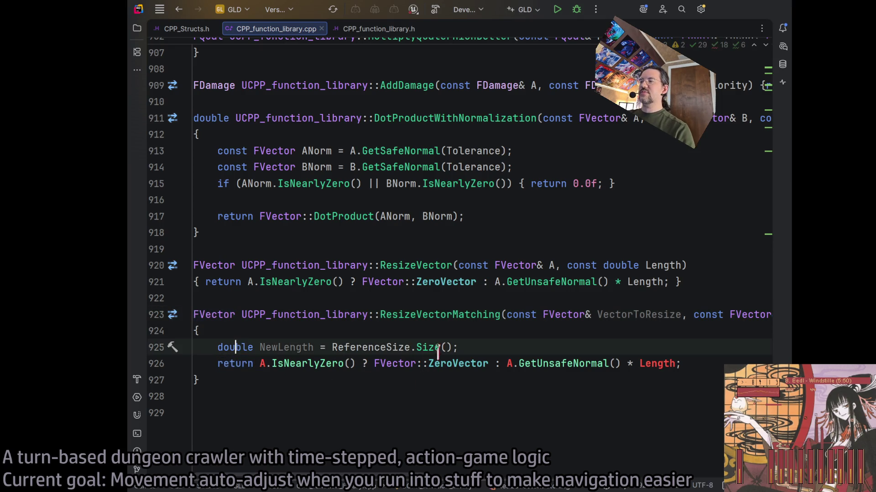
# Replace both A references in the pasted return statement with VectorToResize
pyautogui.doubleClick(651, 314)
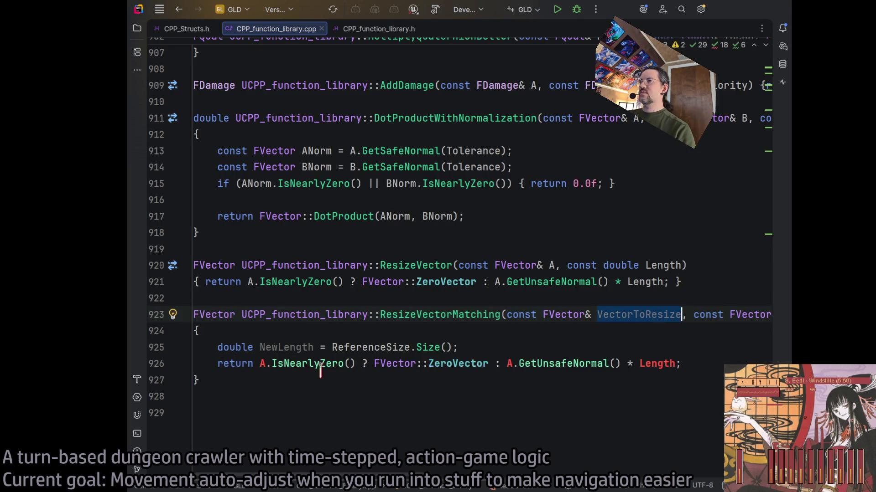
pyautogui.hotkey('ctrl', 'c')
pyautogui.doubleClick(263, 363)
pyautogui.hotkey('ctrl', 'v')
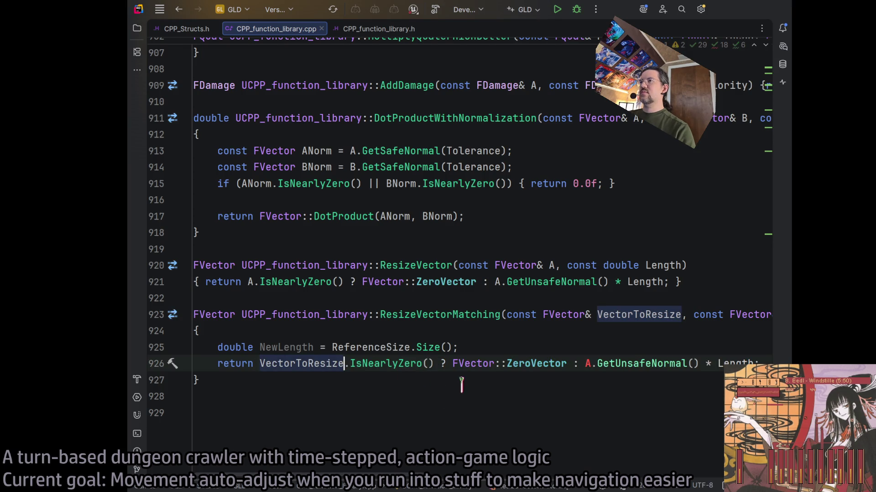
pyautogui.hscroll(5, 455, 468)
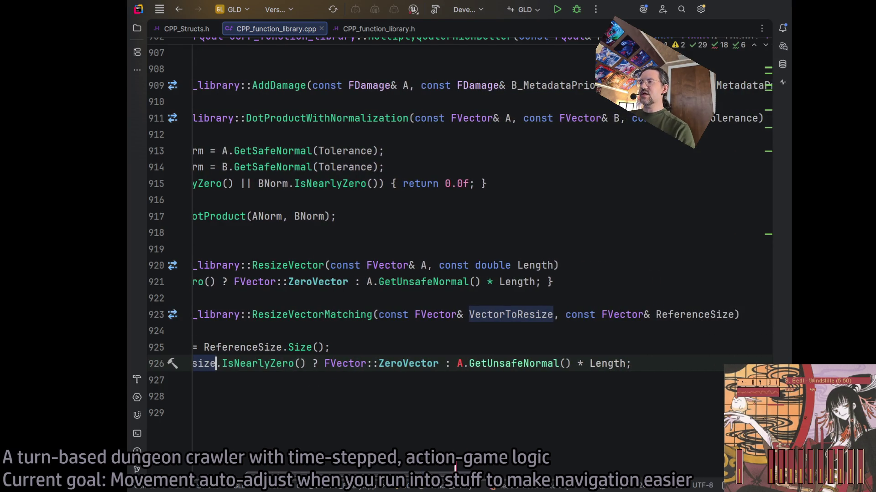
pyautogui.hscroll(-2, 455, 467)
pyautogui.hscroll(3, 455, 467)
pyautogui.click(444, 363)
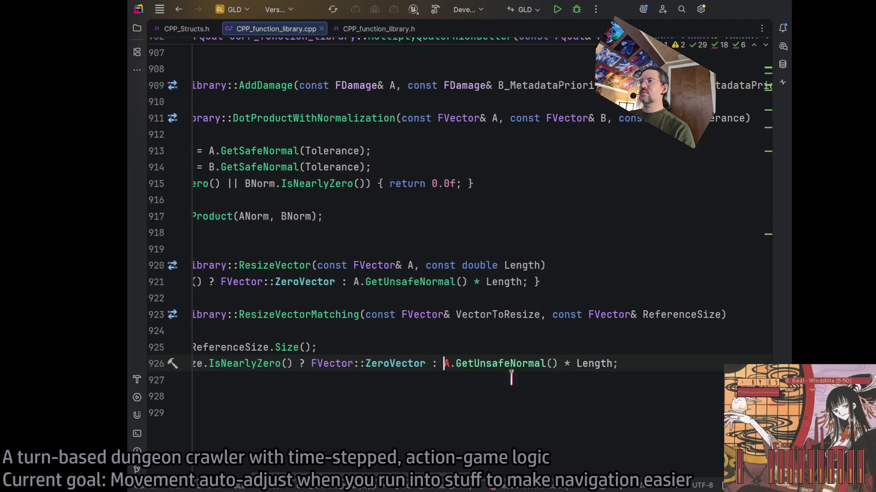
pyautogui.press('Delete')
pyautogui.hotkey('ctrl', 'v')
pyautogui.hscroll(-2, 455, 469)
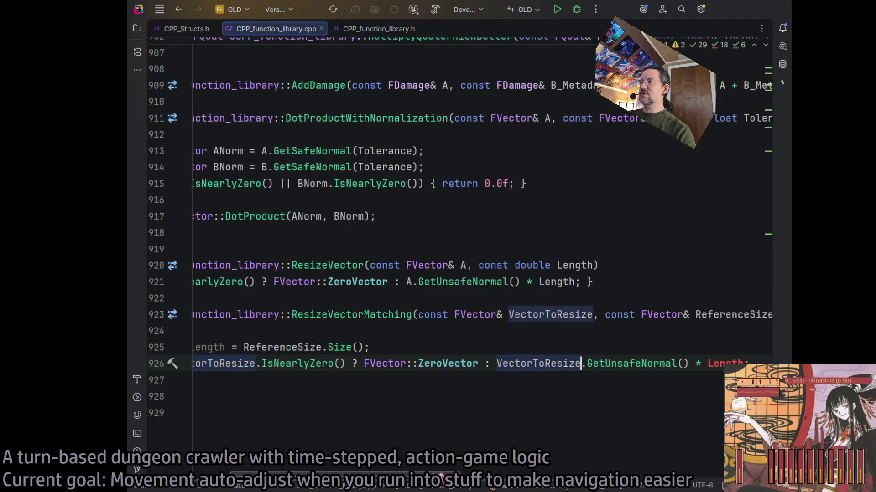
pyautogui.hscroll(4, 441, 478)
pyautogui.hscroll(-4, 441, 478)
pyautogui.hscroll(1, 456, 489)
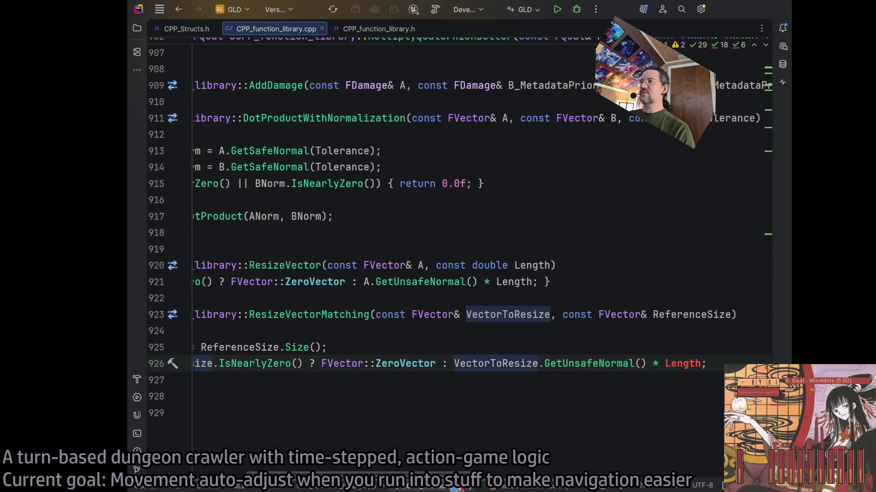
pyautogui.hscroll(-2, 456, 489)
pyautogui.hscroll(8, 456, 488)
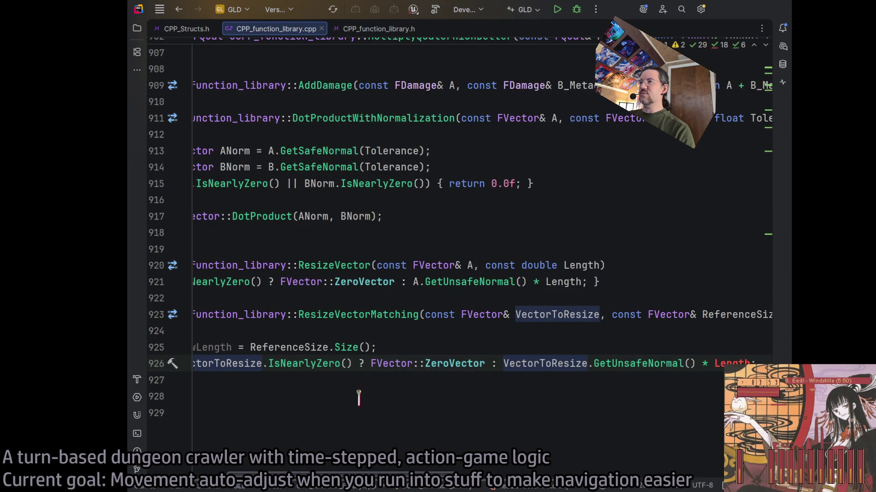
# Replace Length at the end of the return statement with ReferenceSize.Size()
pyautogui.click(231, 348)
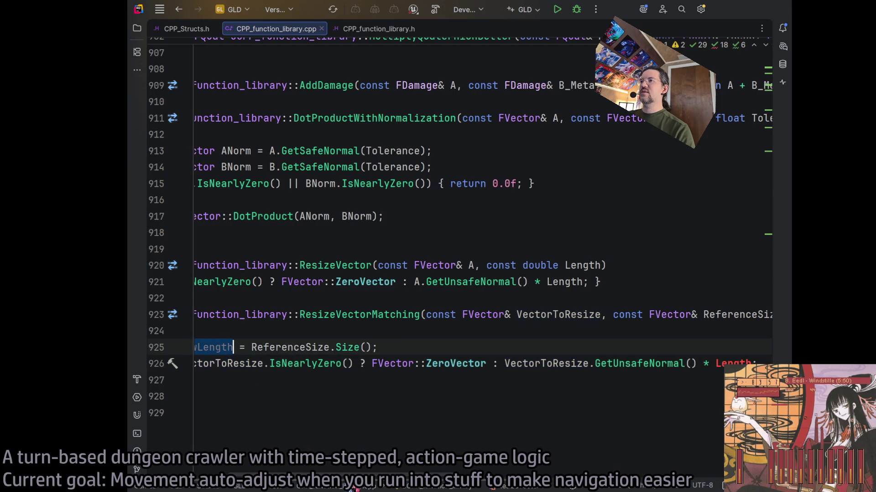
pyautogui.hscroll(-3, 230, 351)
pyautogui.moveTo(381, 347); pyautogui.dragTo(425, 348)
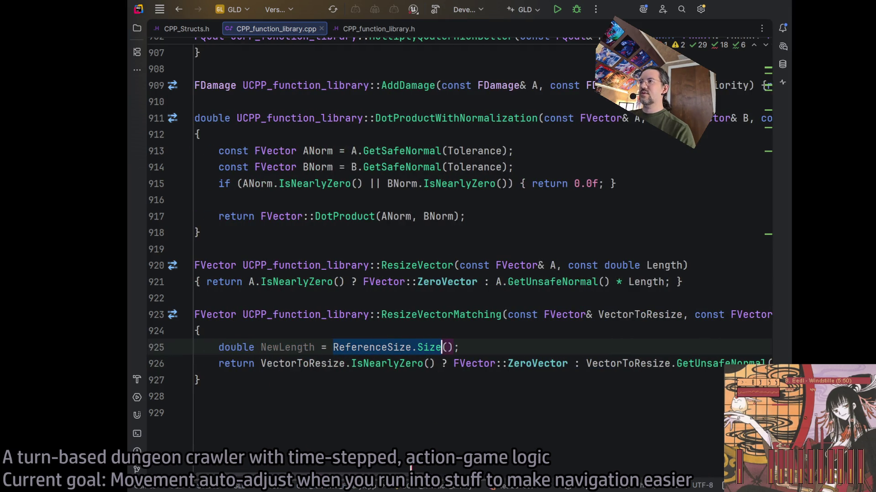
pyautogui.hotkey('ctrl', 'c')
pyautogui.hscroll(10, 515, 391)
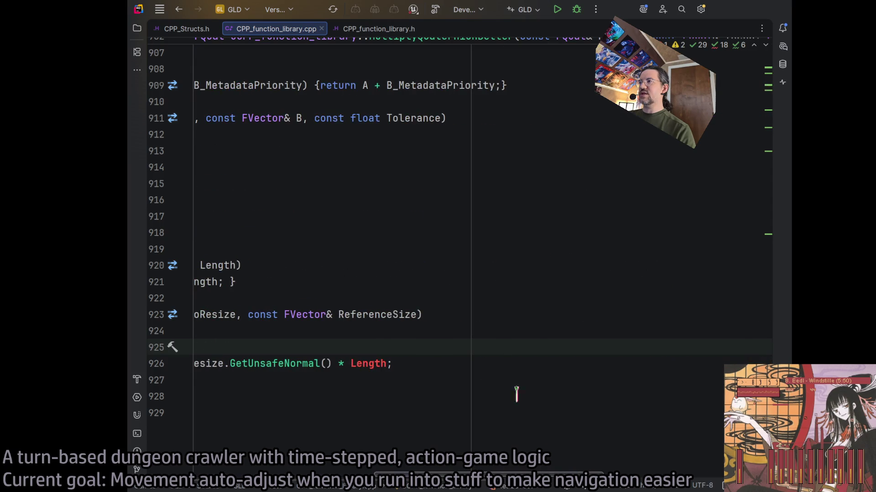
pyautogui.doubleClick(365, 364)
pyautogui.hotkey('ctrl', 'v')
pyautogui.hscroll(-10, 279, 424)
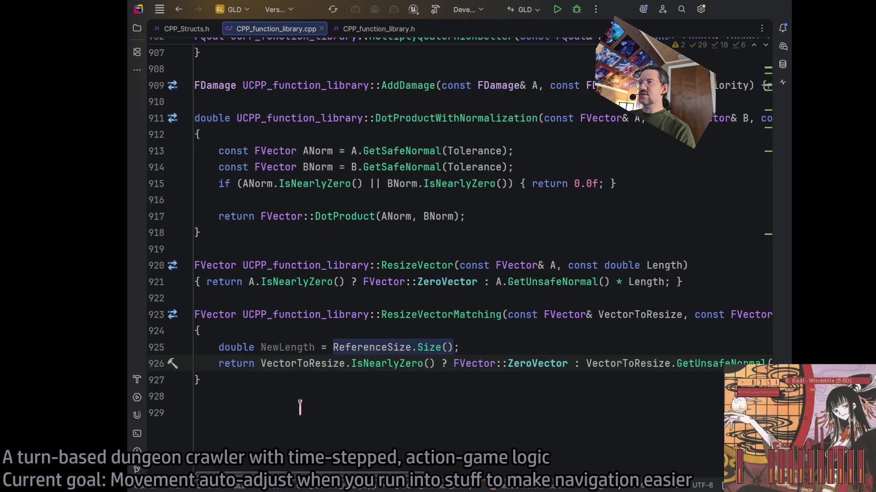
# Delete the unused NewLength line, join the braces onto the return line, and build
pyautogui.moveTo(459, 348)
pyautogui.mouseDown()
pyautogui.moveTo(184, 347)
pyautogui.moveTo(151, 356)
pyautogui.mouseUp()
pyautogui.press('BackSpace')
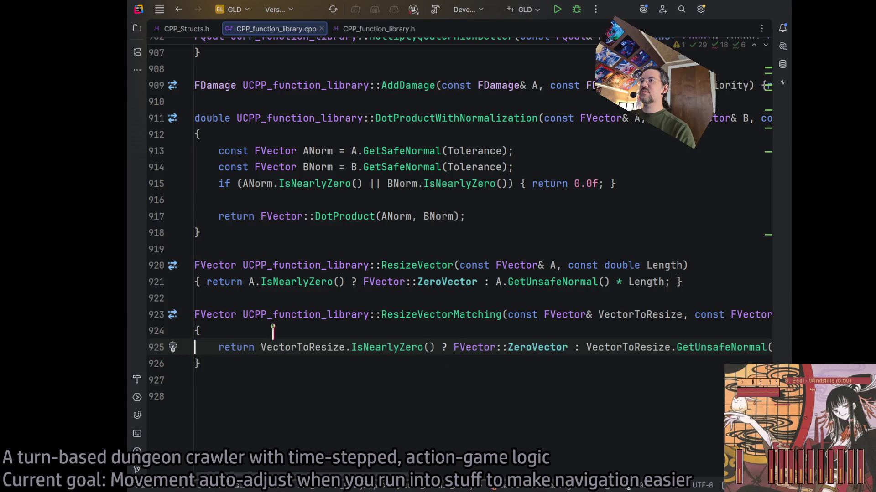
pyautogui.press('BackSpace')
pyautogui.press('Delete')
pyautogui.hscroll(10, 608, 339)
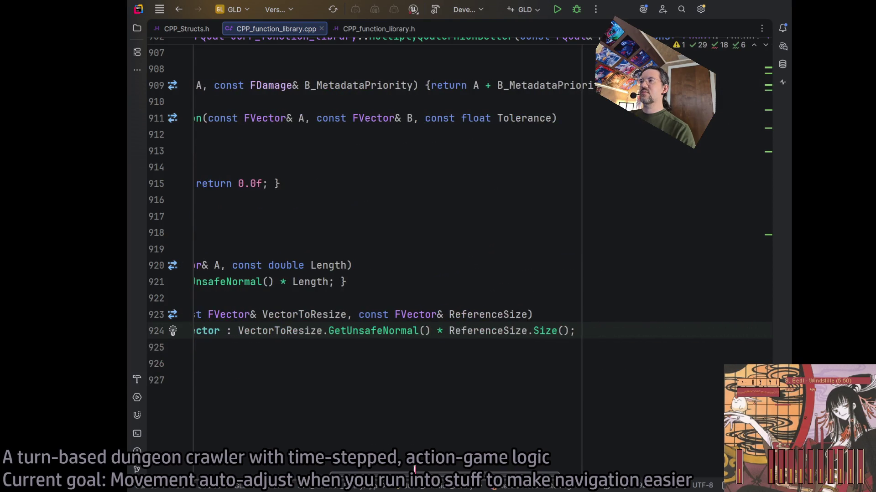
pyautogui.click(609, 338)
pyautogui.press('Delete')
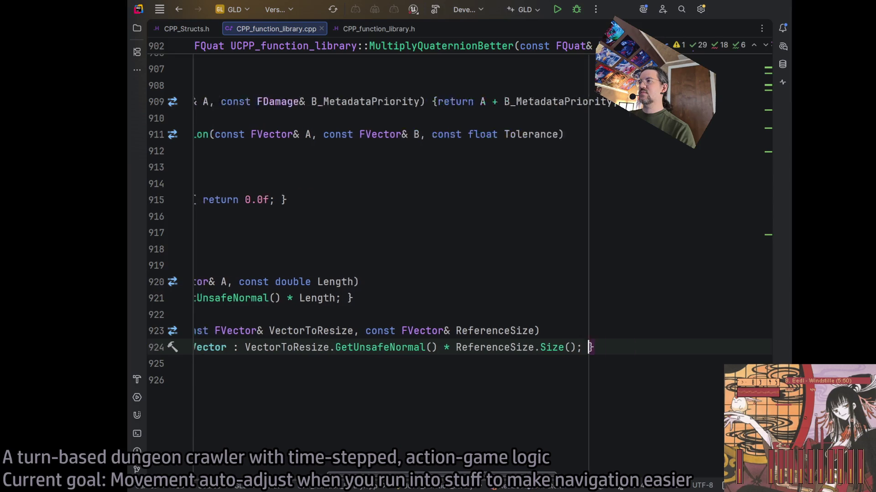
pyautogui.hscroll(-10, 547, 461)
pyautogui.hscroll(5, 578, 453)
pyautogui.hscroll(-5, 456, 433)
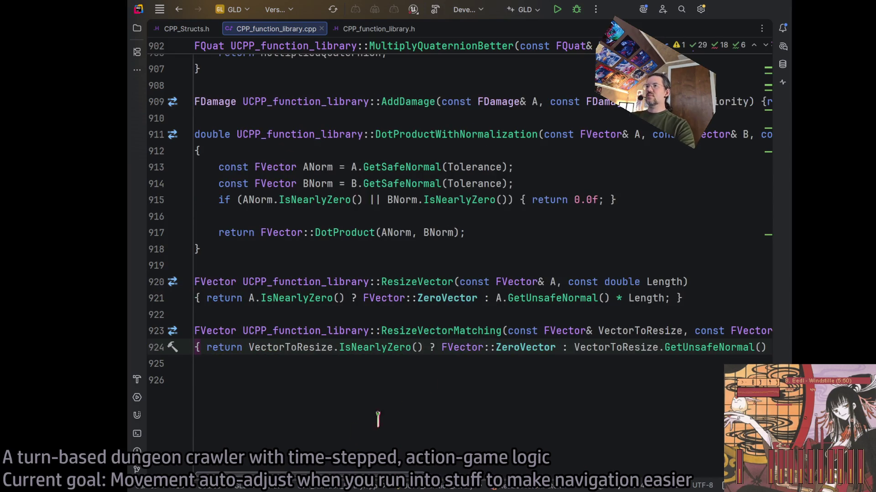
pyautogui.click(462, 347)
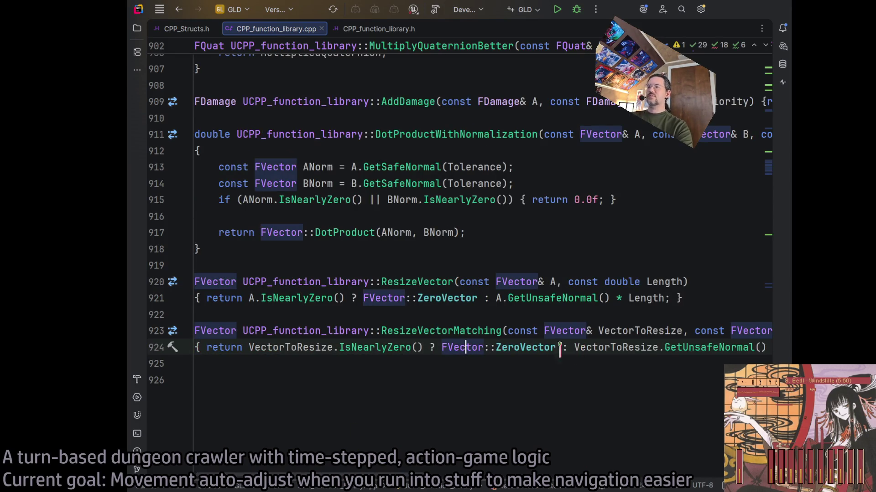
pyautogui.click(435, 9)
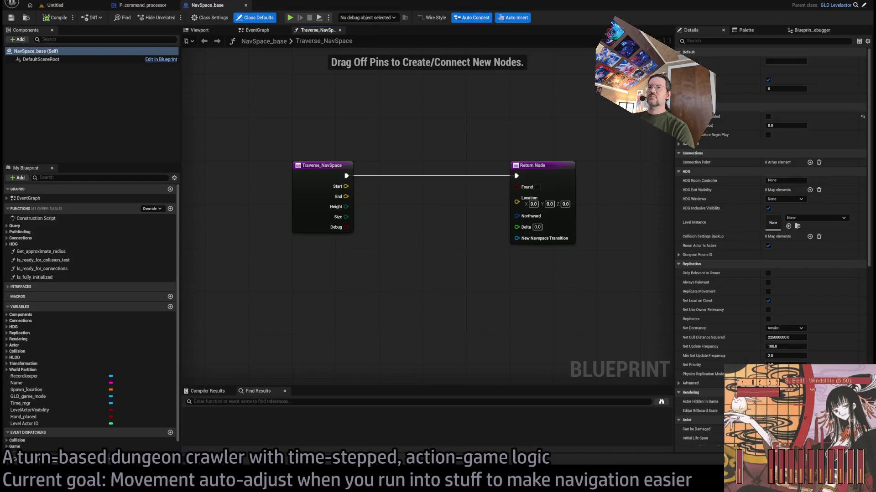
# Switch to the P_command_processor movement graph and bring the branch logic into view
pyautogui.click(146, 5)
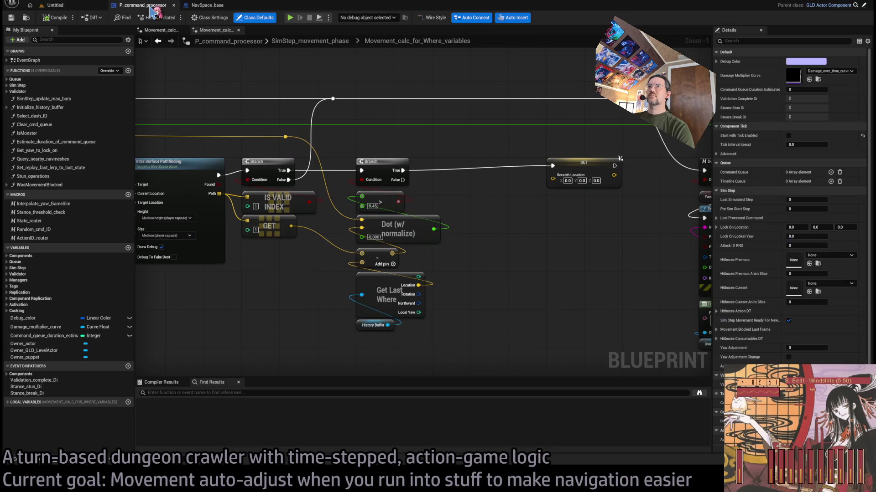
pyautogui.scroll(-3, 450, 168)
pyautogui.scroll(4, 413, 215)
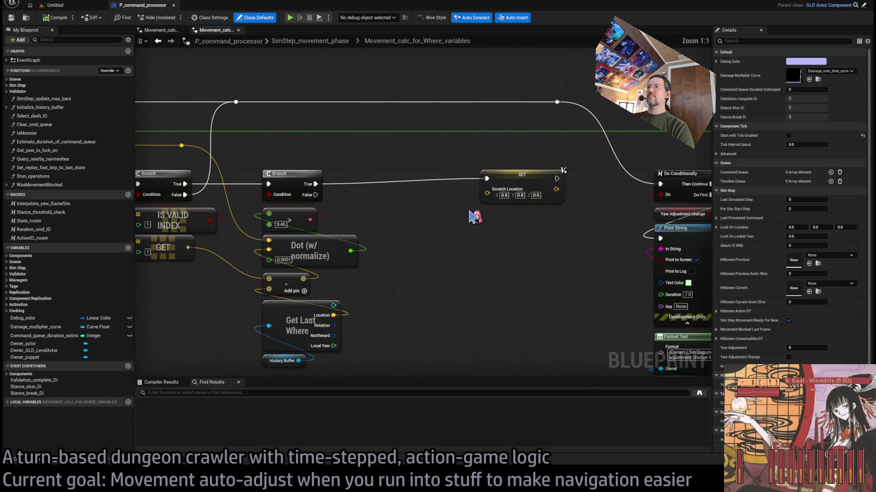
pyautogui.moveTo(515, 225); pyautogui.dragTo(459, 236)
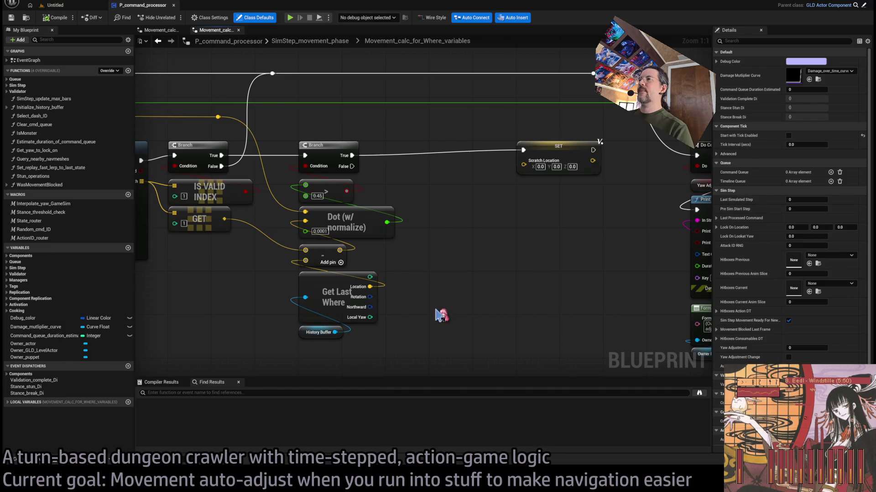
pyautogui.moveTo(376, 367)
pyautogui.mouseDown()
pyautogui.moveTo(319, 255)
pyautogui.moveTo(319, 192)
pyautogui.mouseUp()
pyautogui.moveTo(469, 176)
pyautogui.mouseDown()
pyautogui.moveTo(391, 254)
pyautogui.moveTo(346, 282)
pyautogui.mouseUp()
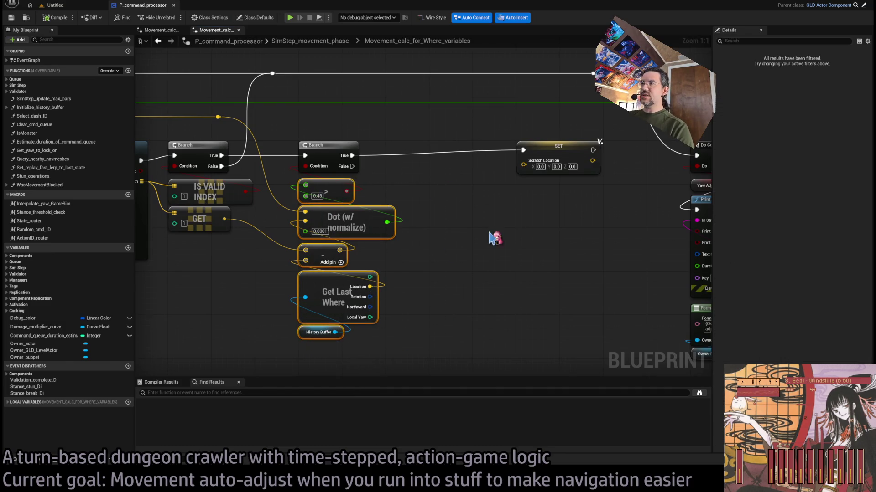
# Give the second Branch node, after the dot product check, the comment 'Path within threshold?'
pyautogui.click(328, 145)
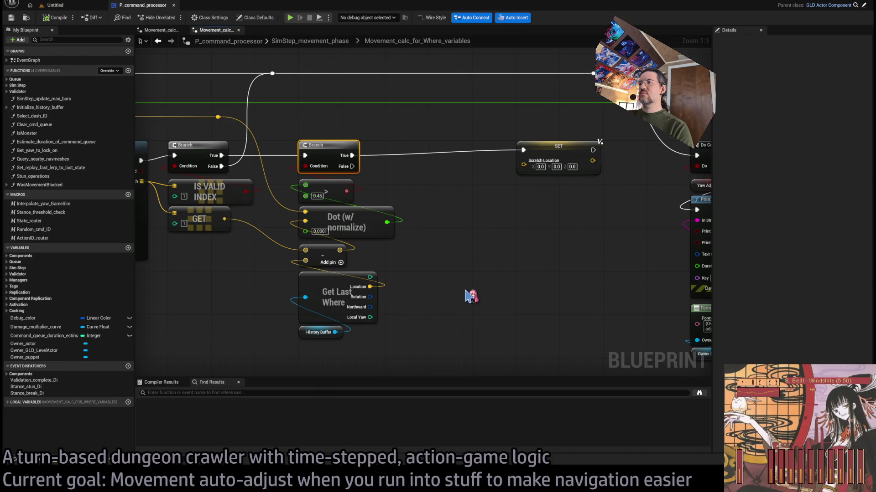
pyautogui.hotkey('ctrl', 'z')
pyautogui.press('BackSpace')
pyautogui.press('BackSpace')
pyautogui.press('BackSpace')
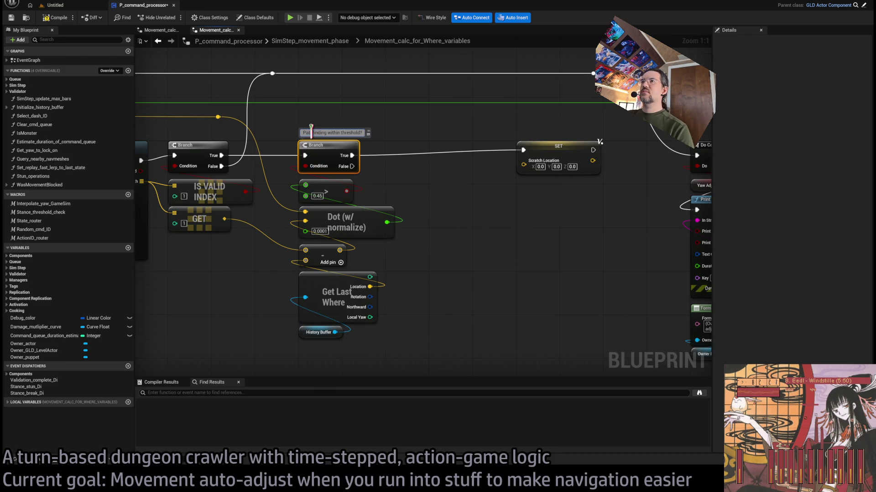
pyautogui.press('Delete')
pyautogui.press('Delete')
pyautogui.press('Delete')
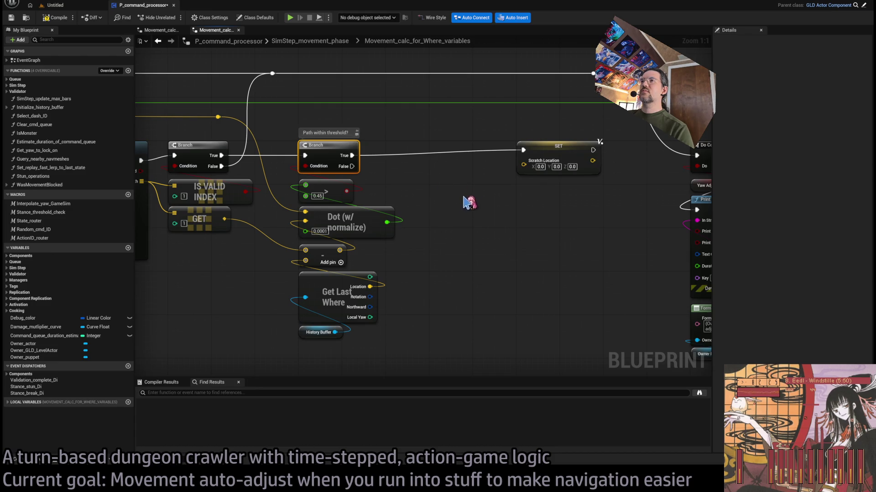
pyautogui.click(458, 231)
pyautogui.moveTo(442, 203); pyautogui.dragTo(407, 222)
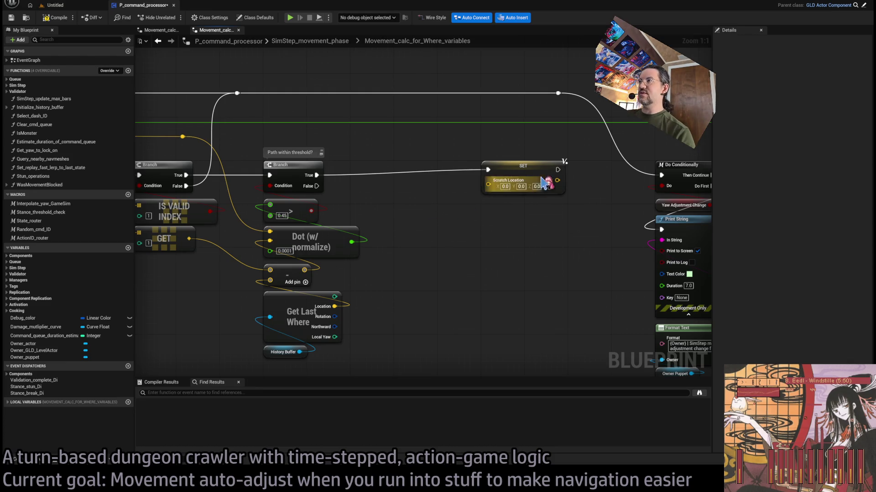
pyautogui.scroll(-1, 426, 252)
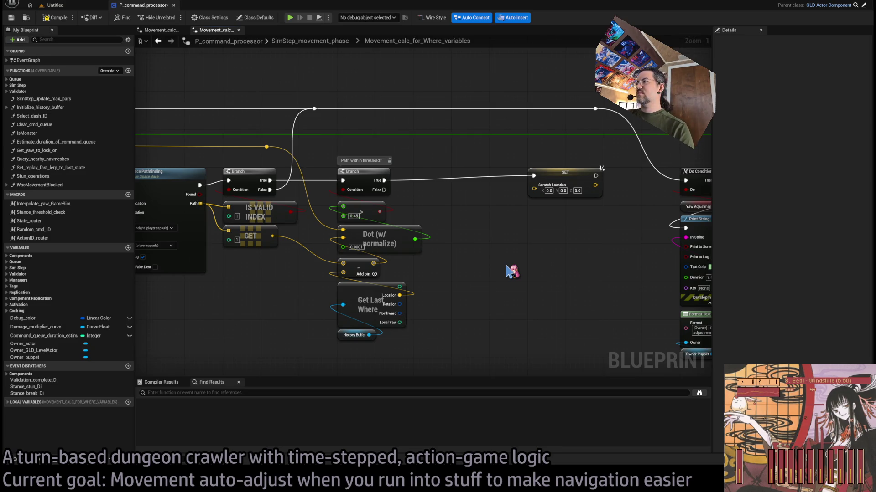
# Place a Resize vector (matching) node and feed the subtraction result into Vector to Resize
pyautogui.hotkey('ctrl', 'v')
pyautogui.scroll(1, 508, 271)
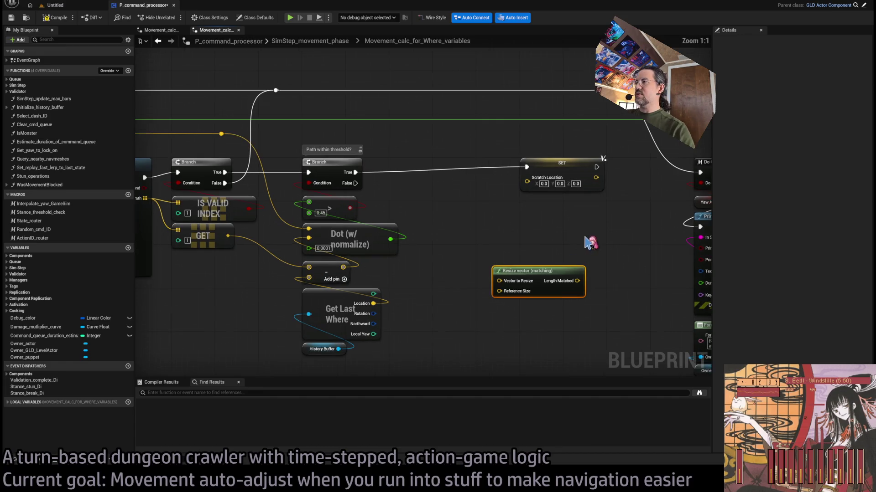
pyautogui.moveTo(552, 280)
pyautogui.mouseDown()
pyautogui.moveTo(578, 215)
pyautogui.moveTo(528, 178)
pyautogui.mouseUp()
pyautogui.moveTo(563, 215)
pyautogui.mouseDown()
pyautogui.moveTo(557, 269)
pyautogui.moveTo(584, 256)
pyautogui.moveTo(493, 233)
pyautogui.moveTo(419, 282)
pyautogui.moveTo(350, 293)
pyautogui.moveTo(327, 238)
pyautogui.mouseUp()
pyautogui.keyDown('alt'); pyautogui.click(599, 270); pyautogui.keyUp('alt')
pyautogui.moveTo(492, 290); pyautogui.dragTo(350, 283)
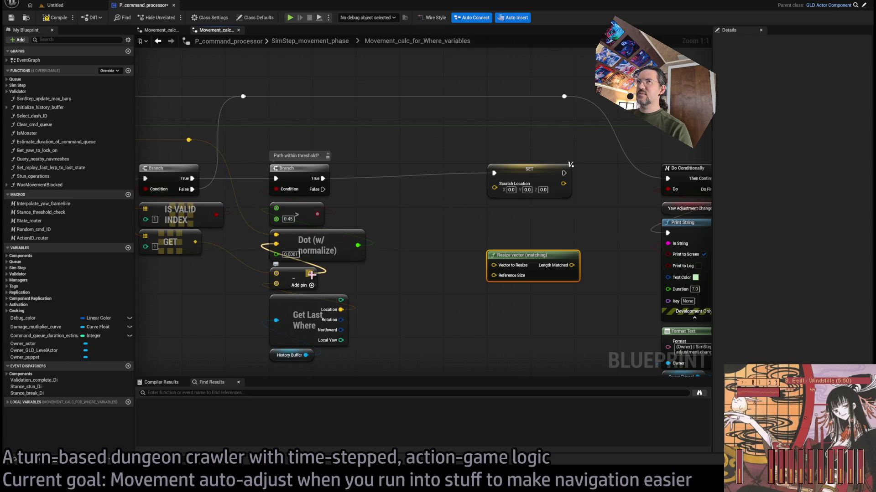
pyautogui.moveTo(311, 274); pyautogui.dragTo(513, 265)
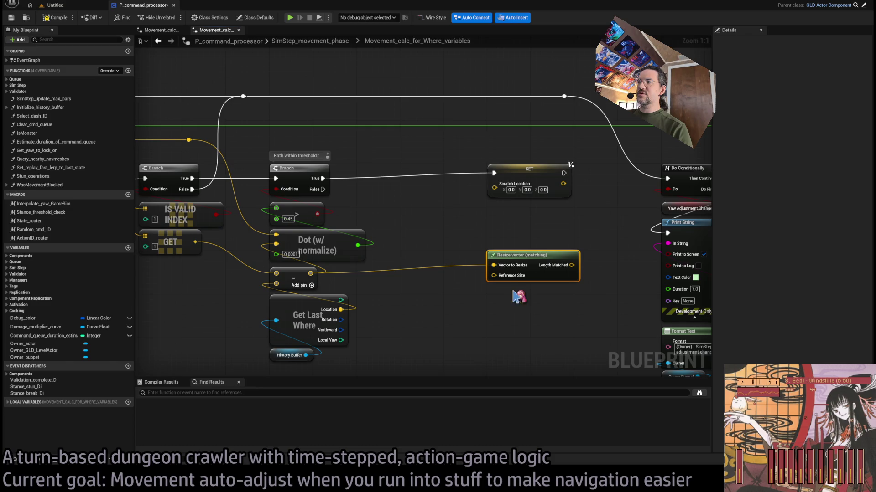
# Wire the Movement Calc Distance 3D output into the Resize node's Reference Size
pyautogui.moveTo(369, 312); pyautogui.dragTo(420, 295)
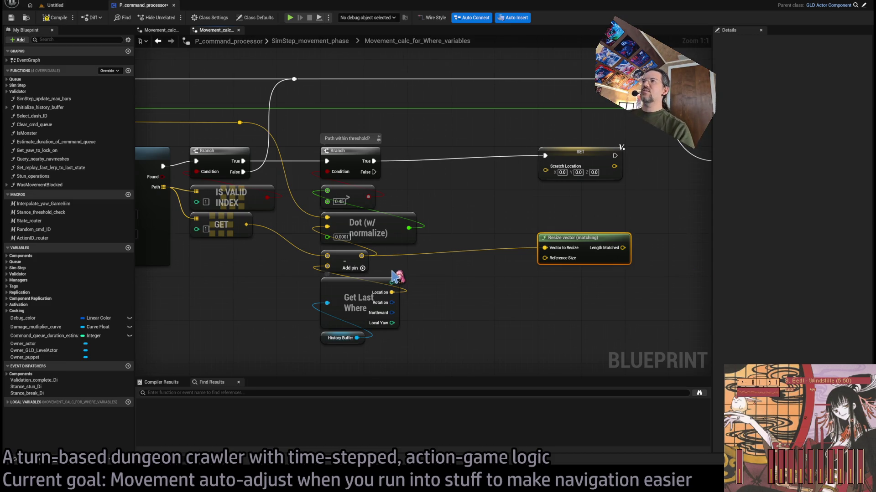
pyautogui.scroll(-2, 393, 276)
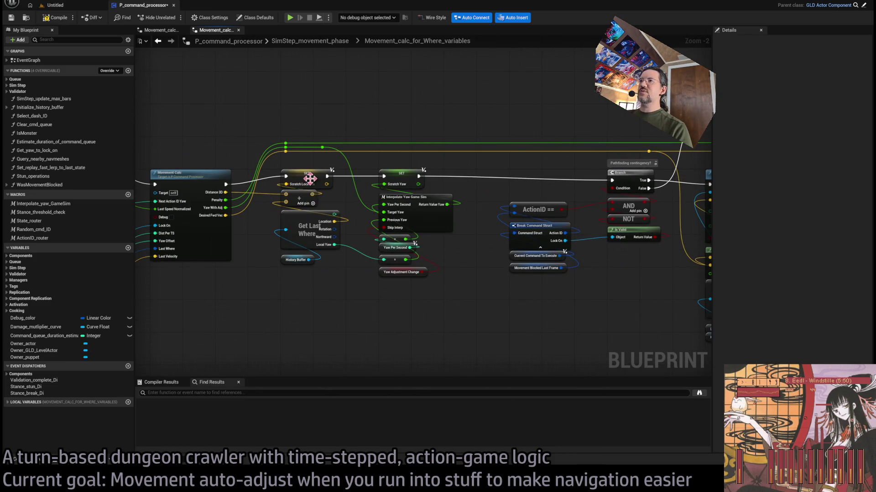
pyautogui.moveTo(539, 272); pyautogui.dragTo(474, 302)
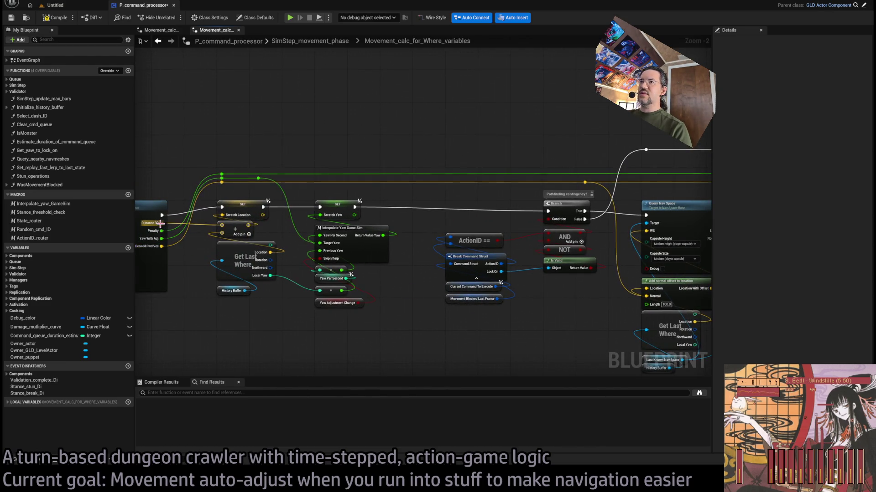
pyautogui.moveTo(161, 223); pyautogui.dragTo(224, 192)
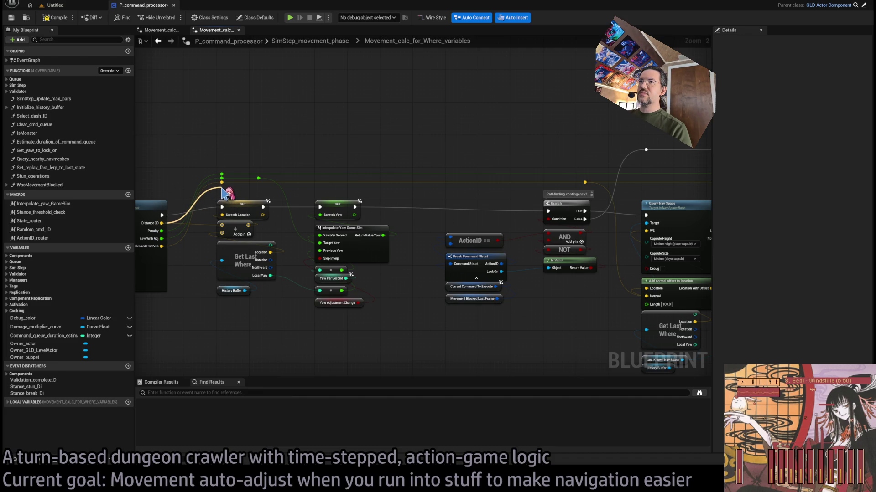
pyautogui.moveTo(225, 192)
pyautogui.mouseDown()
pyautogui.moveTo(745, 195)
pyautogui.moveTo(366, 191)
pyautogui.moveTo(381, 191)
pyautogui.moveTo(496, 292)
pyautogui.moveTo(502, 284)
pyautogui.mouseUp()
pyautogui.scroll(2, 524, 272)
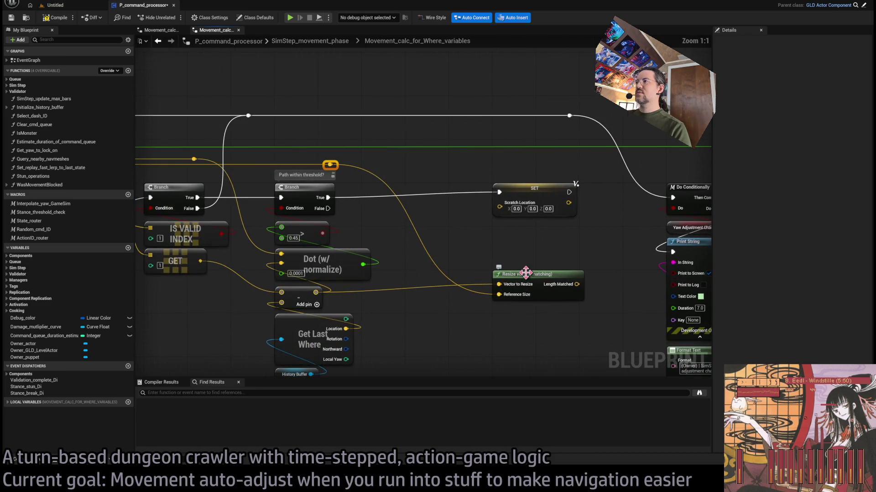
pyautogui.click(526, 272)
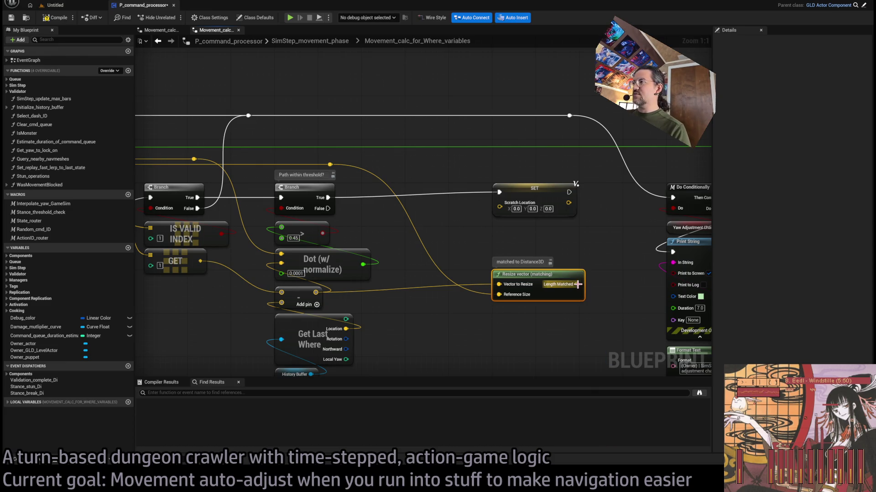
# Add Get Last Where Location to Length Matched and feed the sum into SET Scratch Location
pyautogui.moveTo(346, 329); pyautogui.dragTo(506, 232)
pyautogui.write('+')
pyautogui.press('Return')
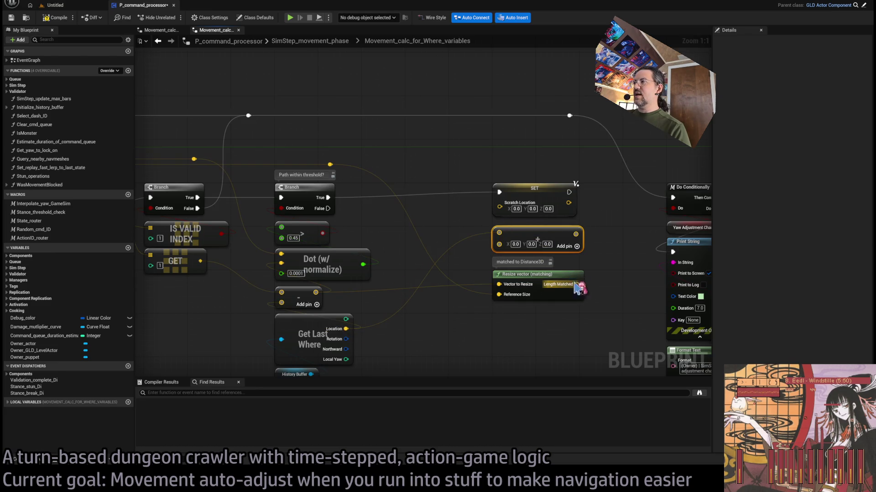
pyautogui.moveTo(579, 287)
pyautogui.mouseDown()
pyautogui.moveTo(499, 244)
pyautogui.moveTo(499, 203)
pyautogui.mouseUp()
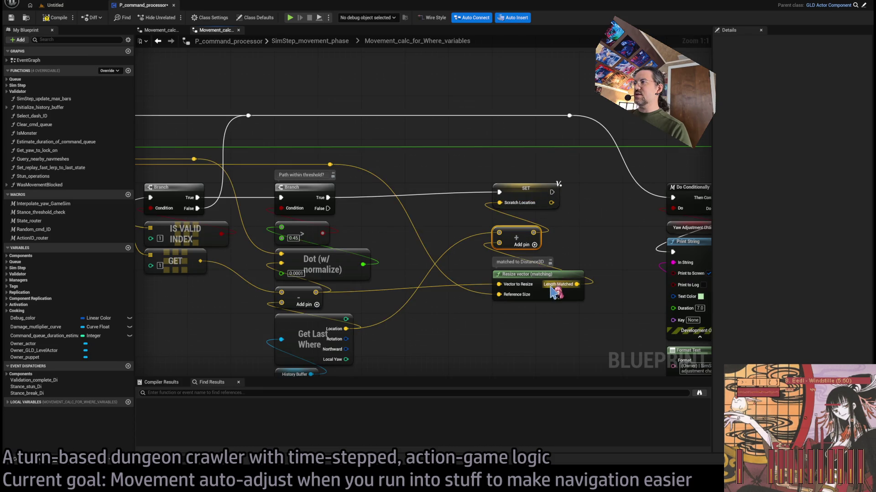
pyautogui.moveTo(589, 225); pyautogui.dragTo(470, 250)
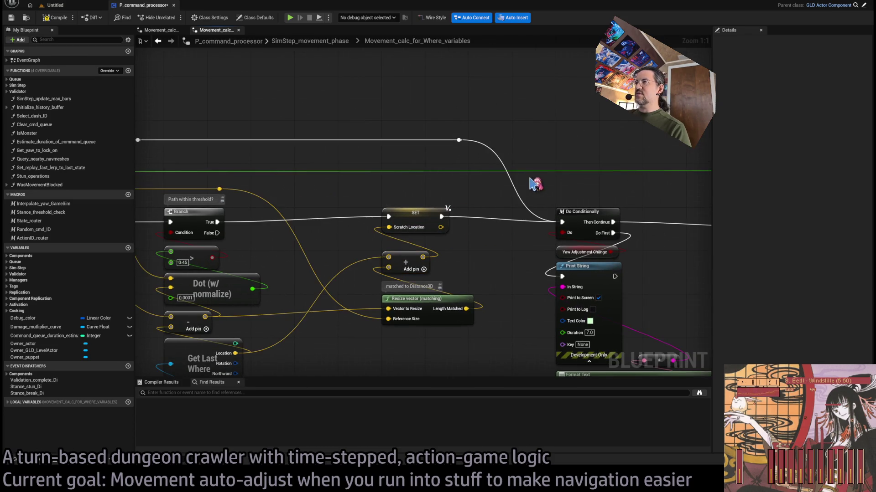
# Play level 1-17 in the editor, run a turn with Go!, and queue a forward move
pyautogui.click(64, 6)
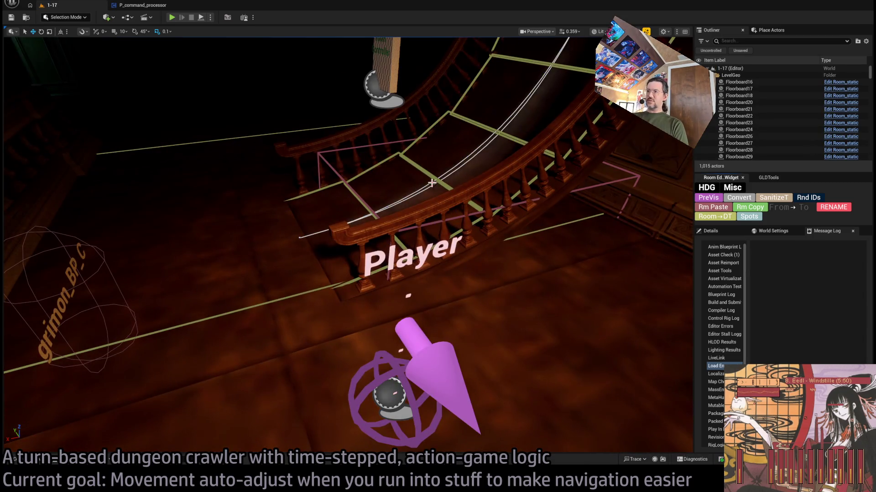
pyautogui.click(172, 18)
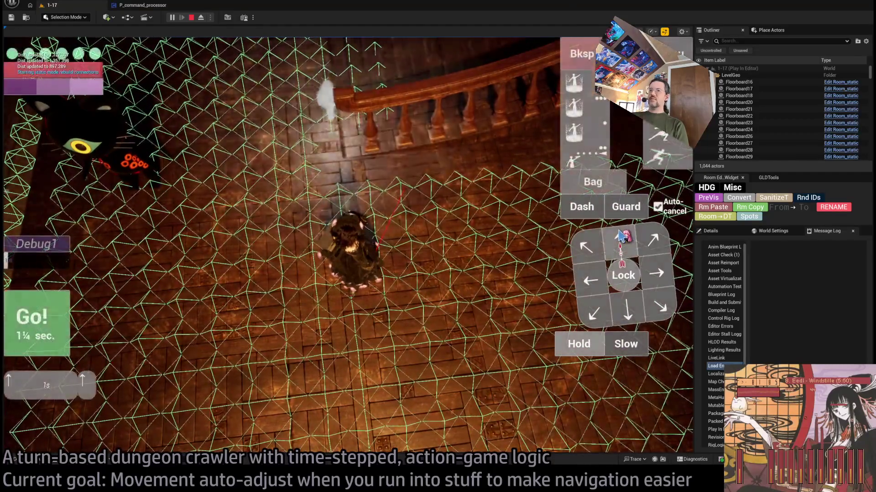
pyautogui.click(54, 320)
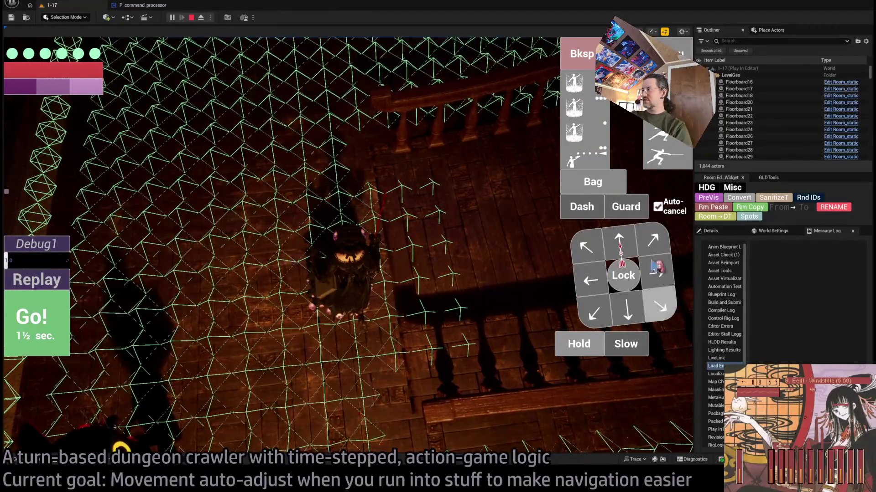
pyautogui.click(617, 244)
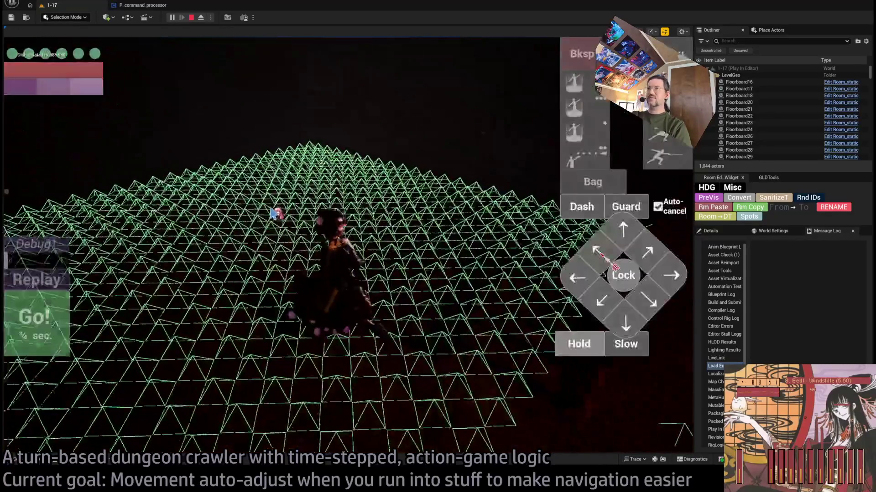
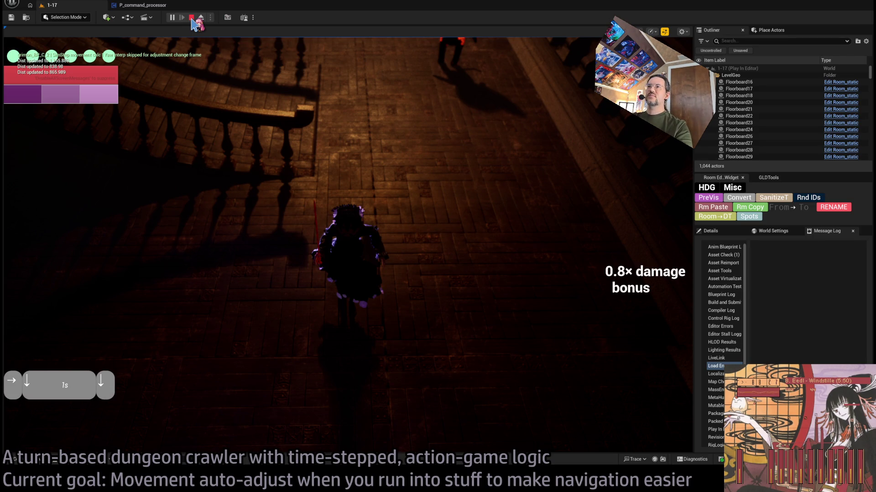
# End the playtest and wire the Branch False output into P_command_processor's reroute line
pyautogui.press('Escape')
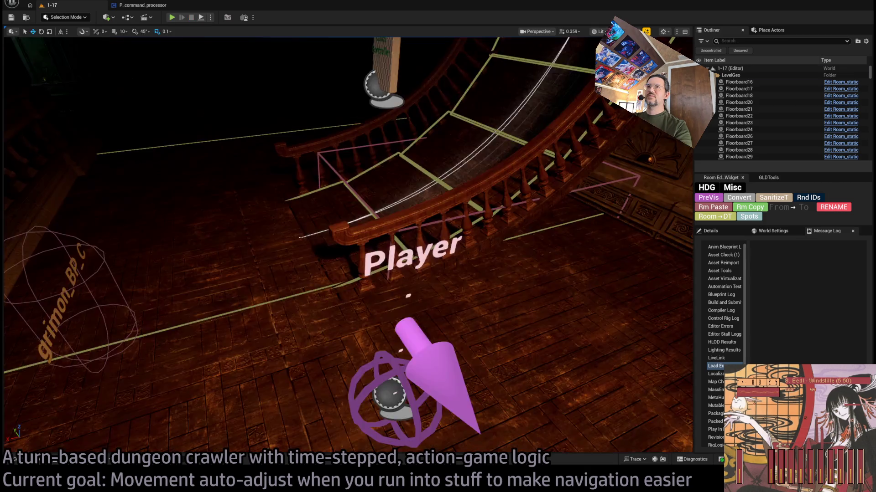
pyautogui.click(158, 6)
pyautogui.scroll(-2, 520, 223)
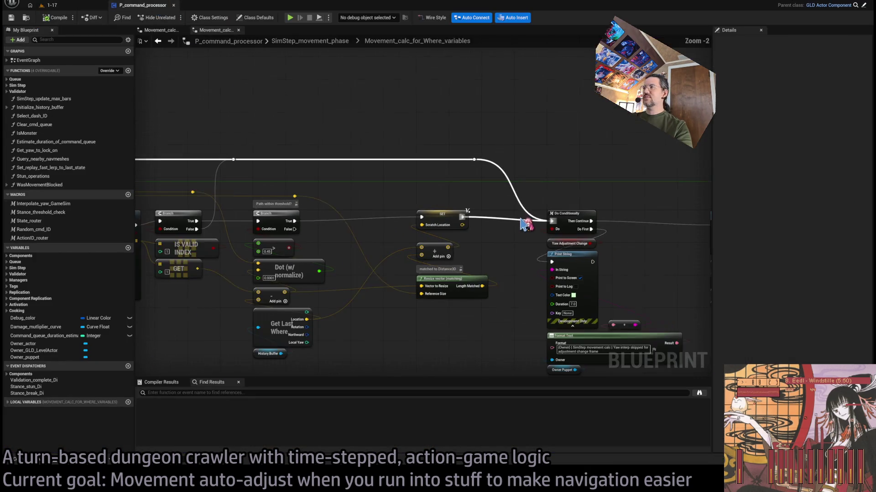
pyautogui.scroll(2, 421, 191)
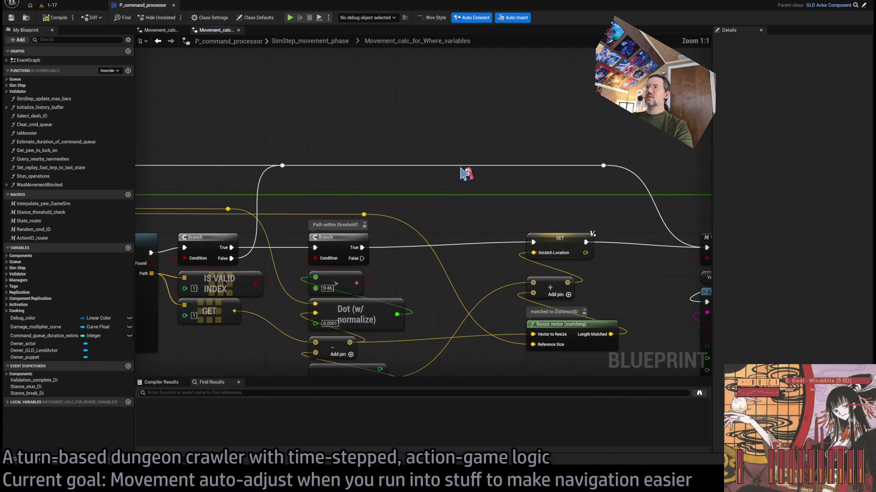
pyautogui.moveTo(364, 259); pyautogui.dragTo(533, 166)
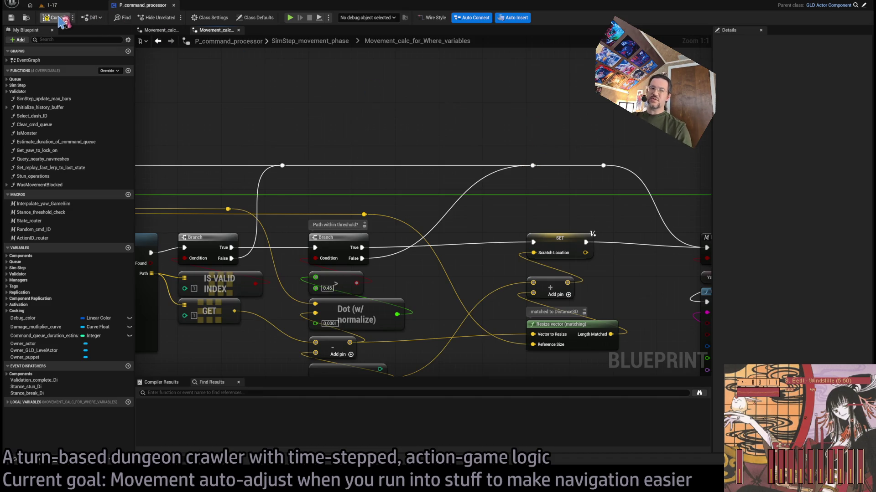
pyautogui.click(82, 8)
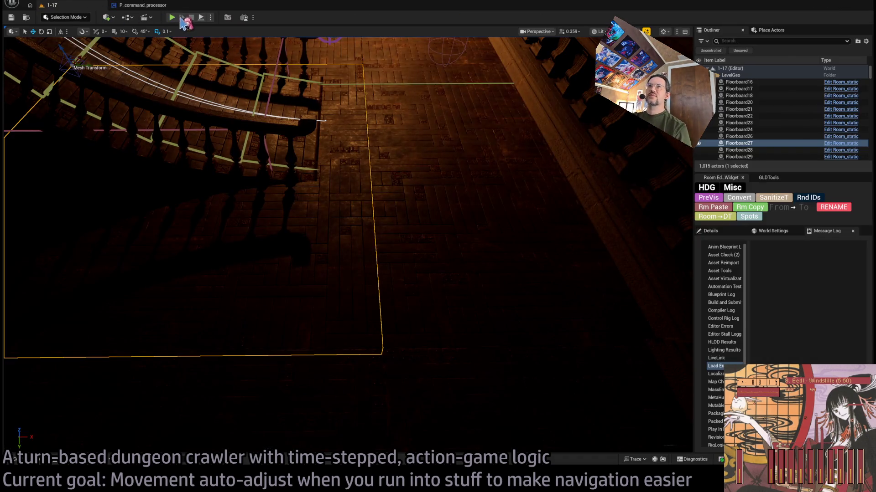
# Start a playtest of level 1-17 and run the first movement turns across the balcony
pyautogui.hotkey('alt', 'p')
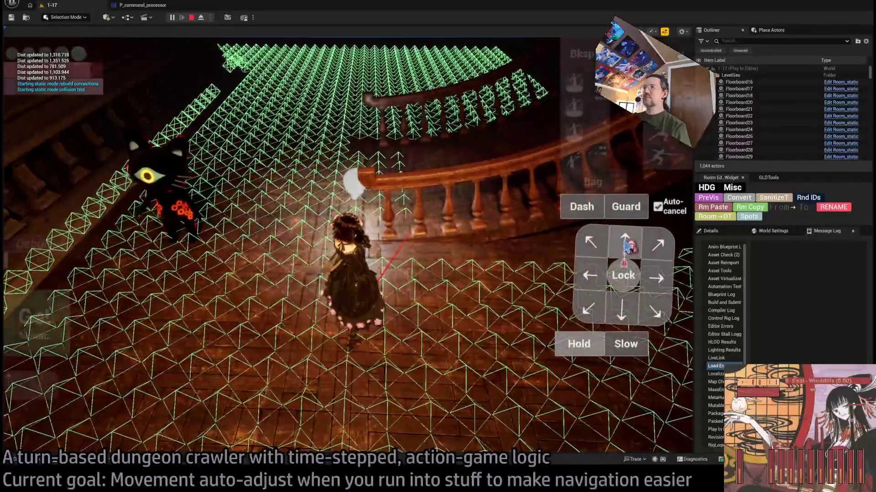
pyautogui.click(54, 325)
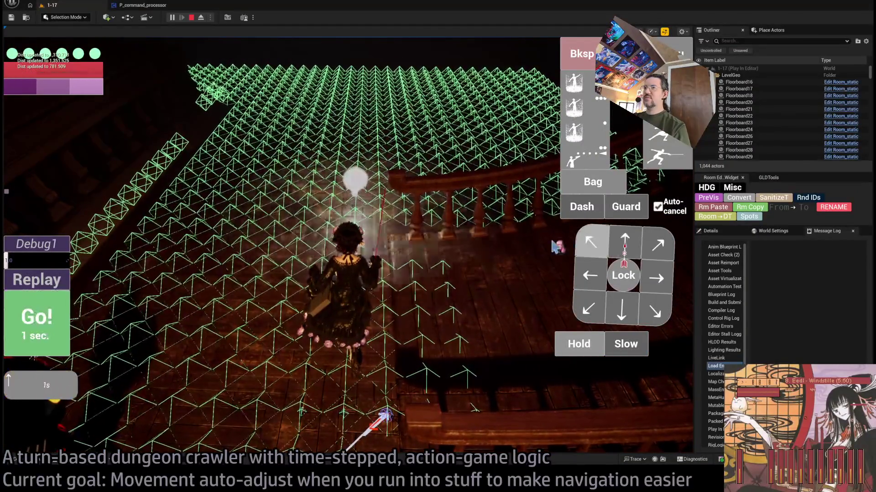
pyautogui.click(46, 315)
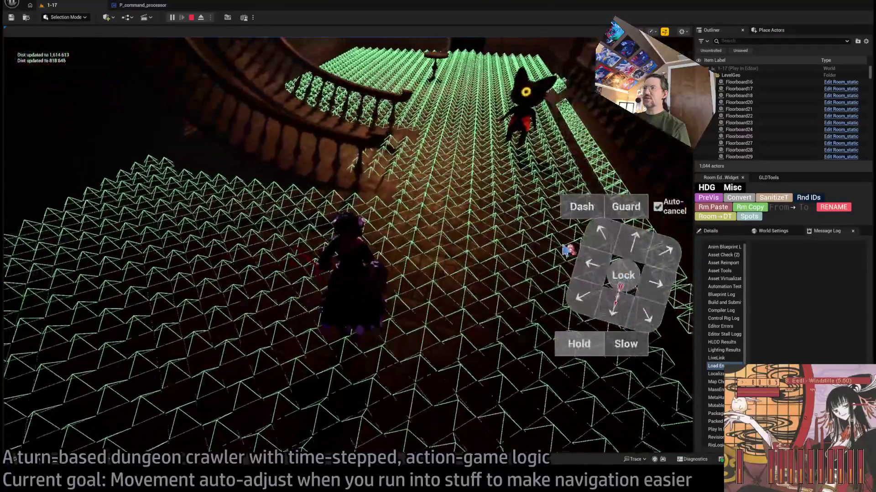
pyautogui.click(630, 250)
pyautogui.click(34, 321)
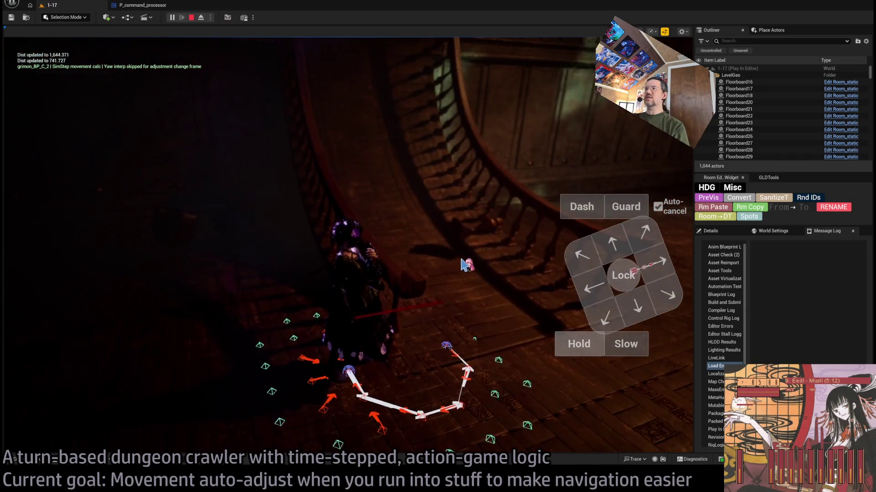
# Queue downward and diagonal down-left moves to descend the stairs, then target the cat
pyautogui.click(465, 264)
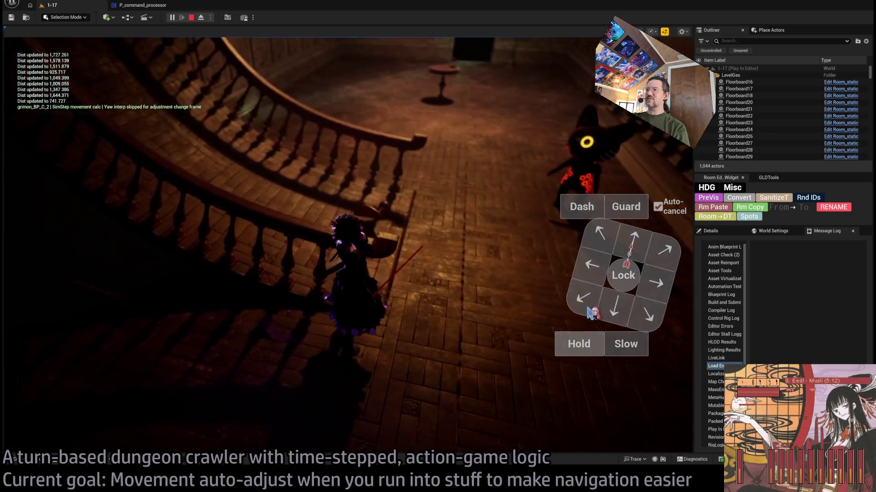
pyautogui.click(622, 355)
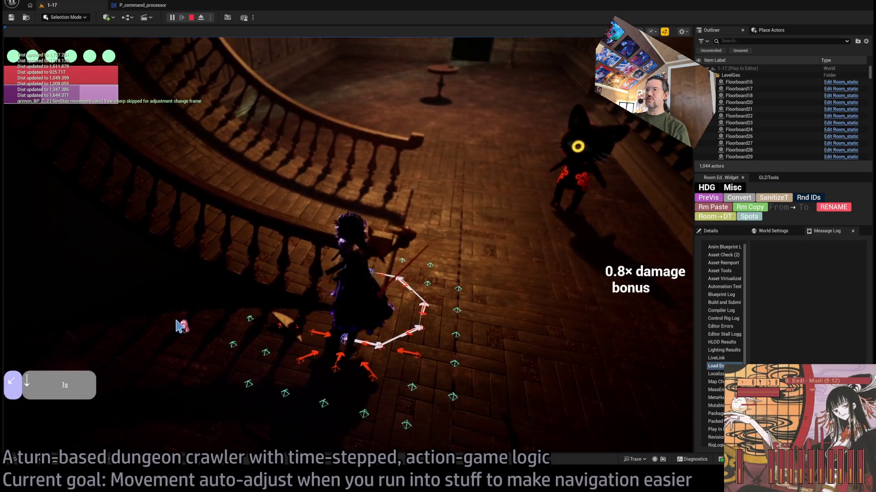
pyautogui.click(604, 272)
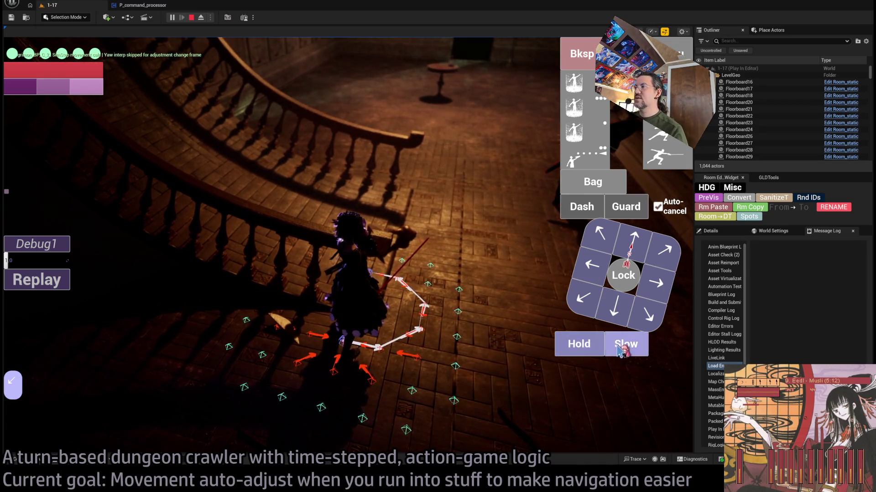
pyautogui.click(632, 251)
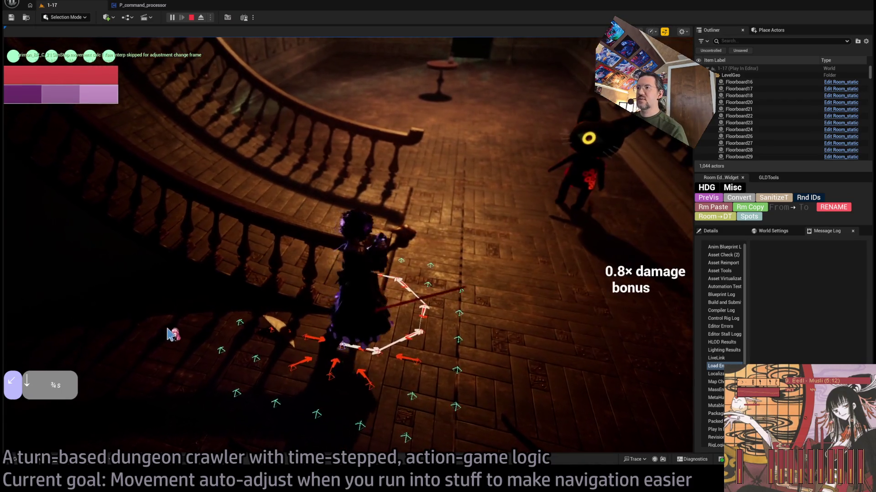
pyautogui.click(670, 265)
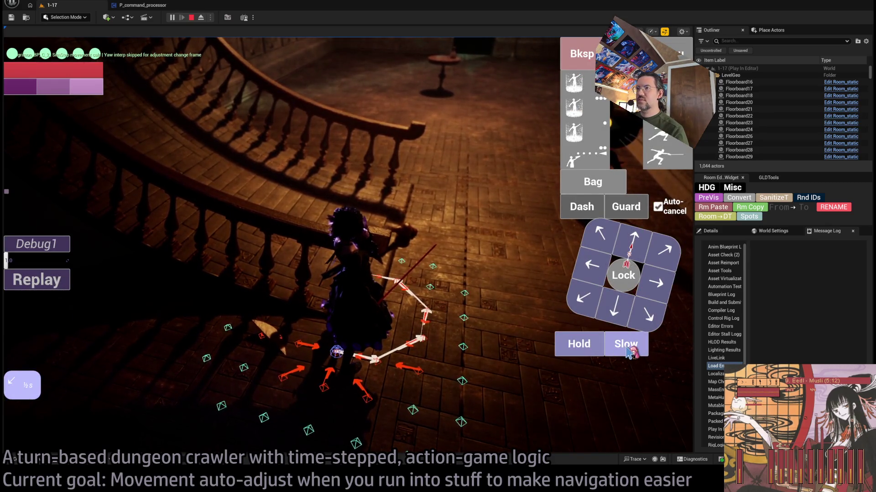
pyautogui.click(625, 315)
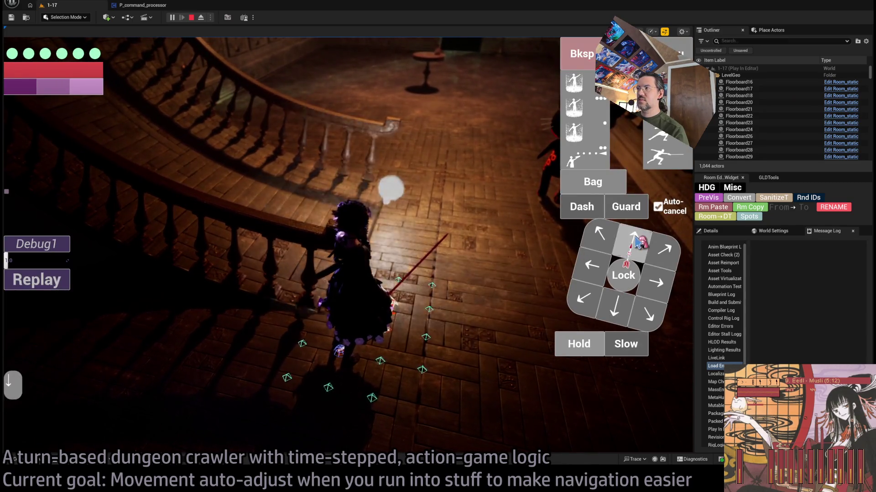
pyautogui.click(76, 312)
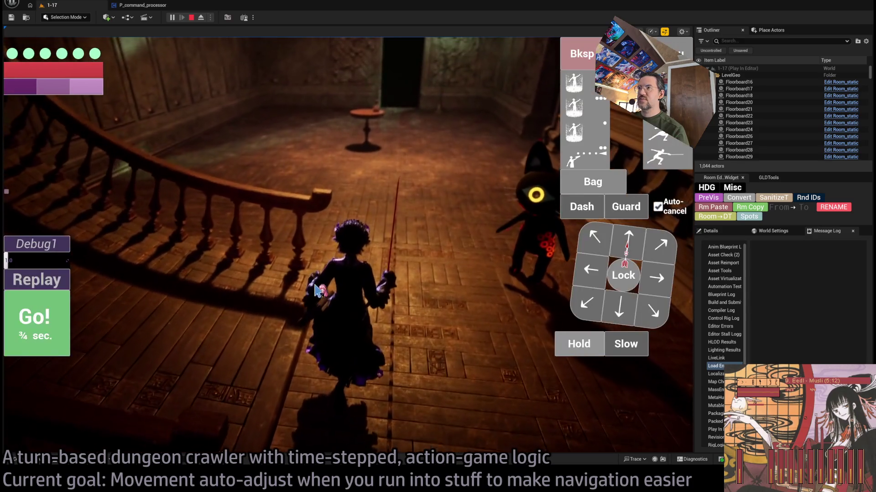
pyautogui.click(623, 275)
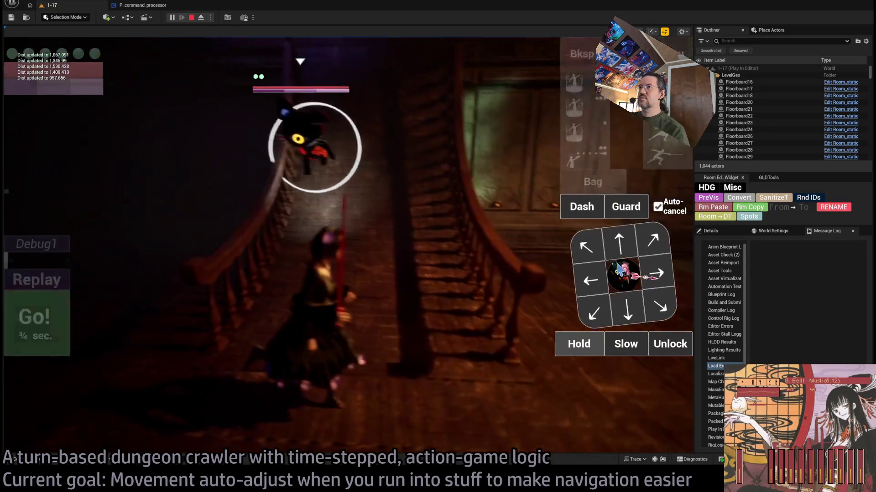
# Attack the cat with a forward move, stance-breaker and thrust combo, replay the turn, then stop
pyautogui.click(625, 250)
pyautogui.click(676, 139)
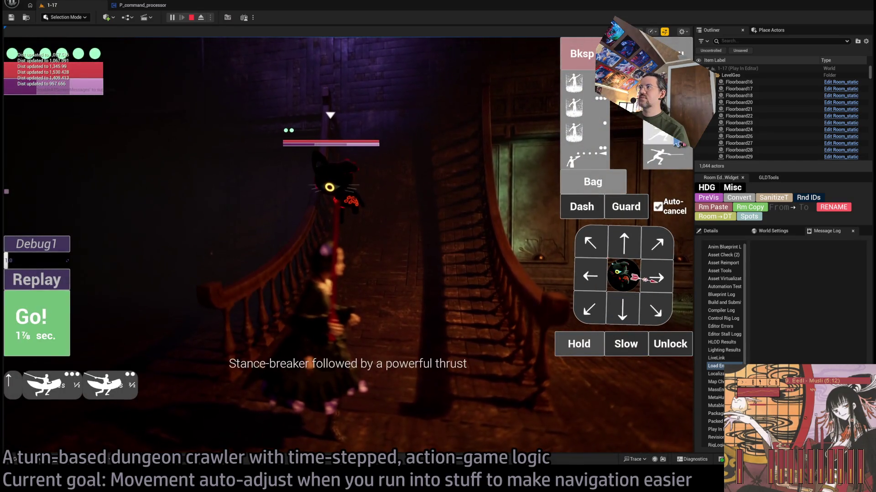
pyautogui.click(64, 304)
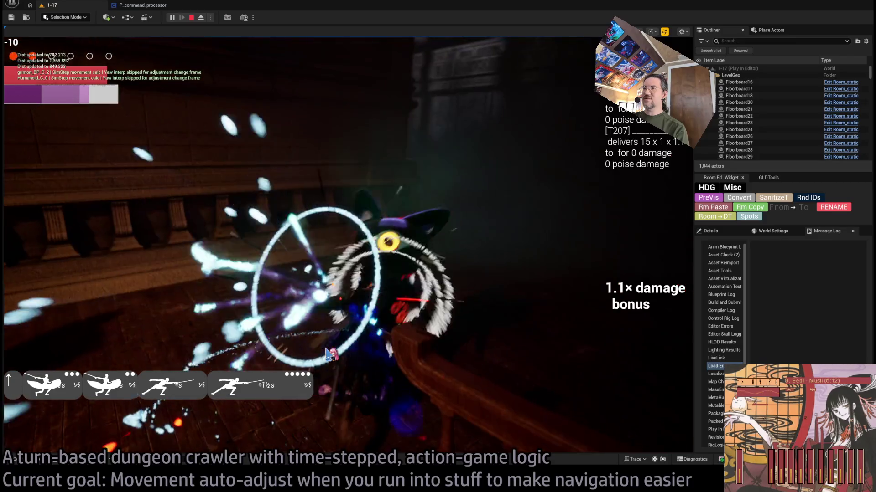
pyautogui.press('Return')
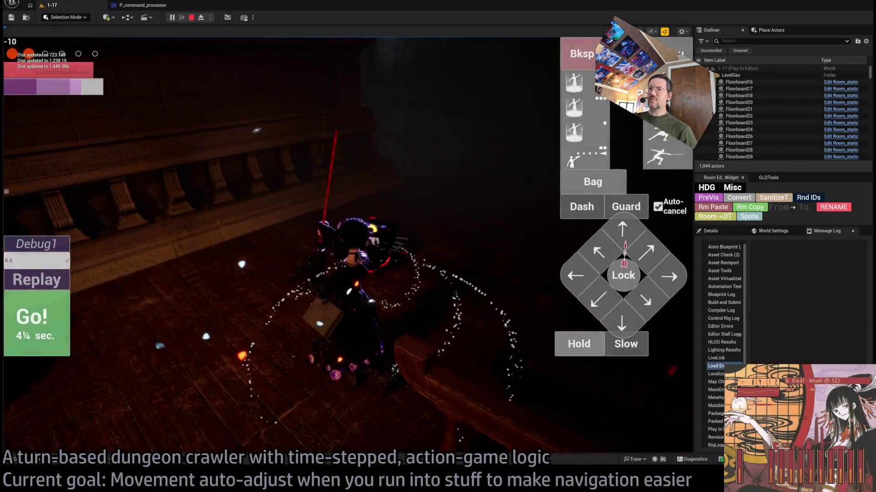
pyautogui.click(57, 287)
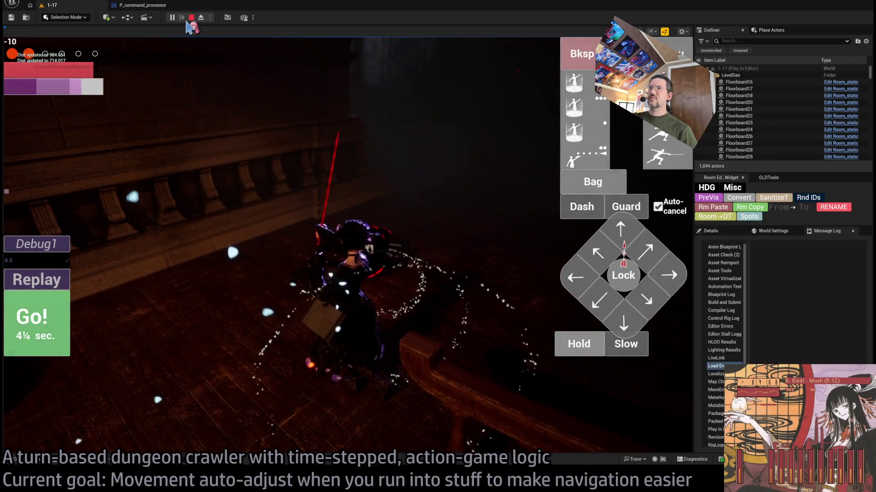
pyautogui.press('Escape')
# Orbit the editor view onto the room and stairs and start a new playtest
pyautogui.moveTo(408, 170); pyautogui.dragTo(337, 189)
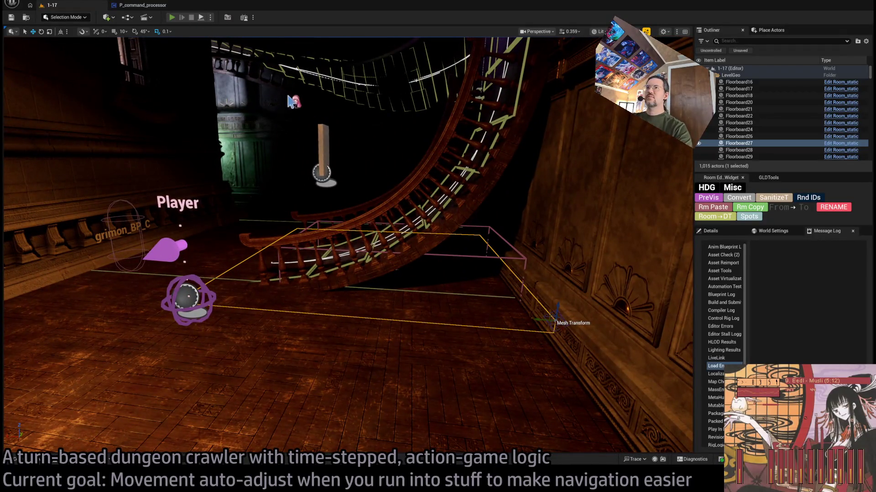
pyautogui.hotkey('alt', 'p')
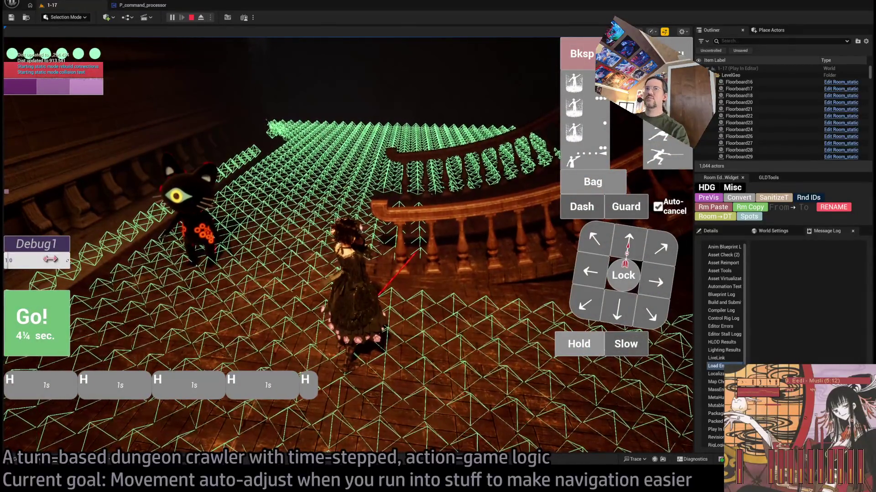
# Run the opening turn, then a forward move and two rightward moves into the doorway
pyautogui.click(43, 325)
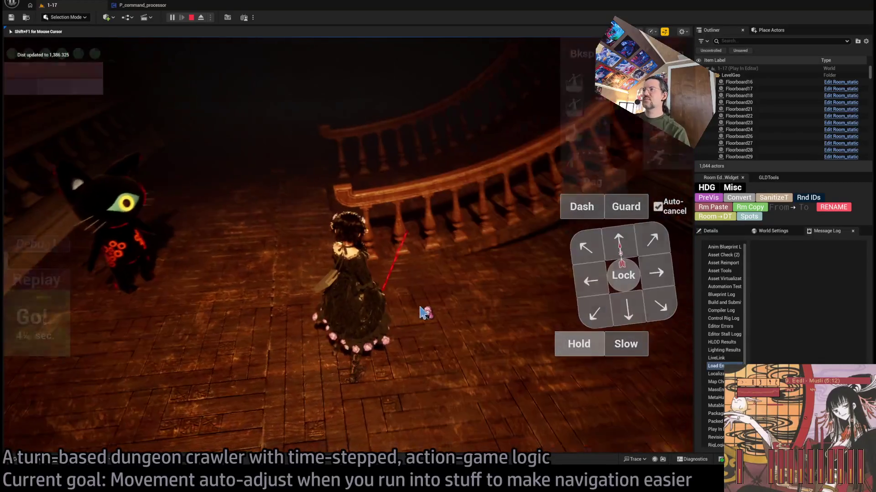
pyautogui.click(619, 244)
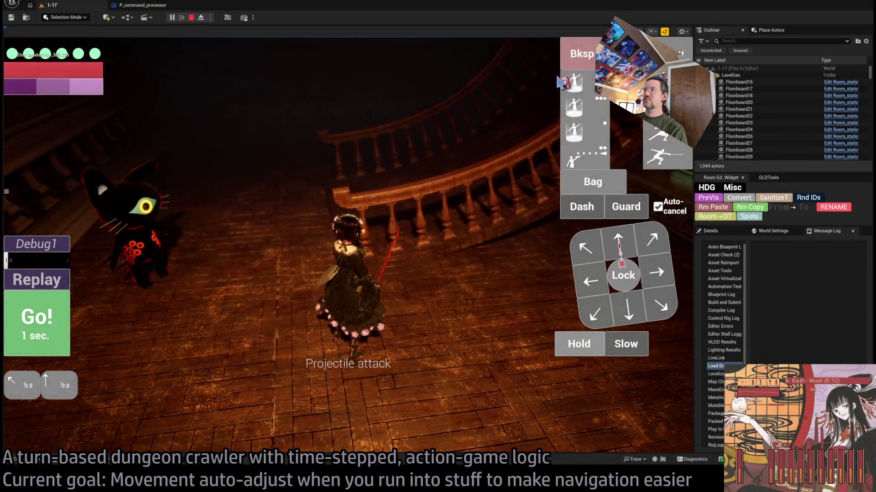
pyautogui.click(30, 320)
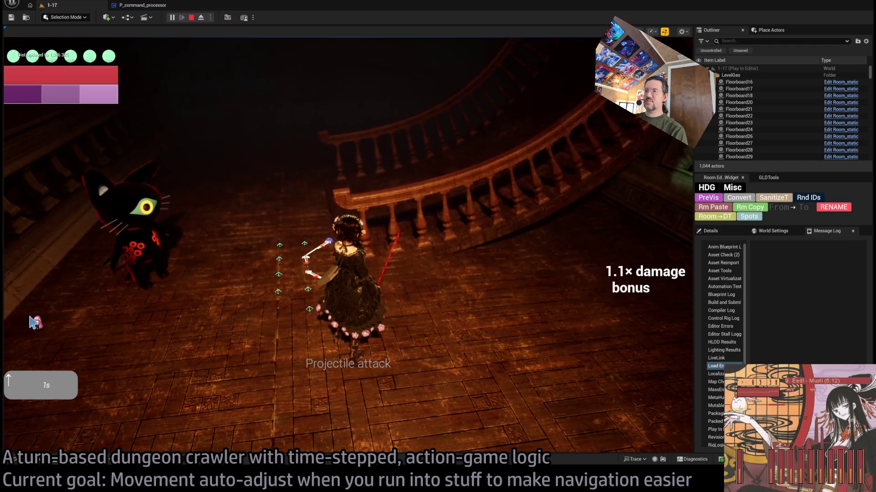
pyautogui.click(656, 272)
pyautogui.click(656, 272)
pyautogui.click(36, 319)
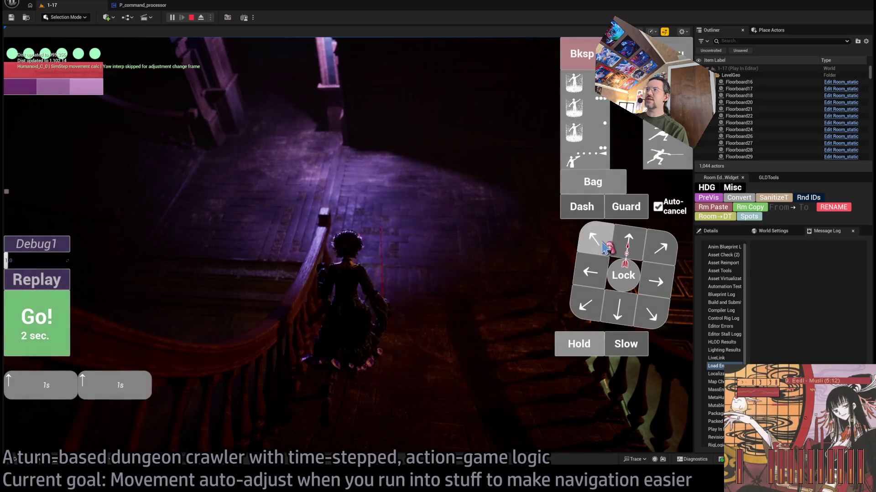
pyautogui.click(37, 319)
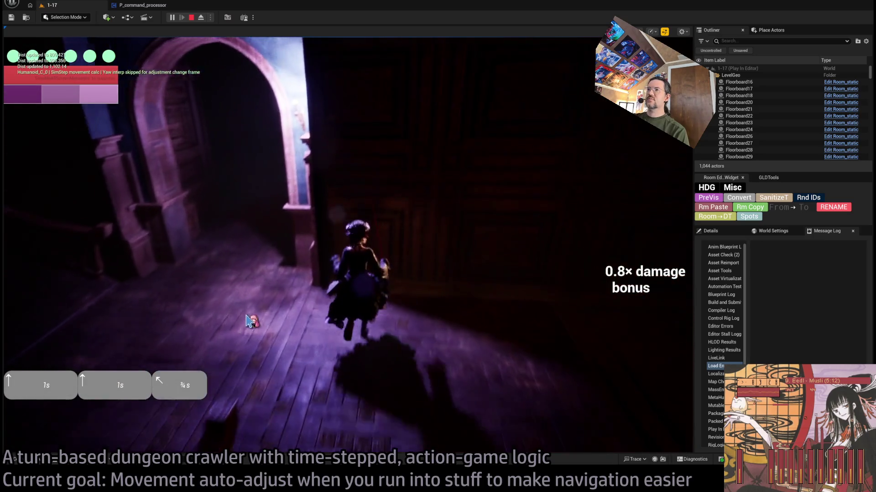
# Run leftward, one-second forward and rightward moves turn by turn to advance through the doorway
pyautogui.click(592, 279)
pyautogui.click(36, 321)
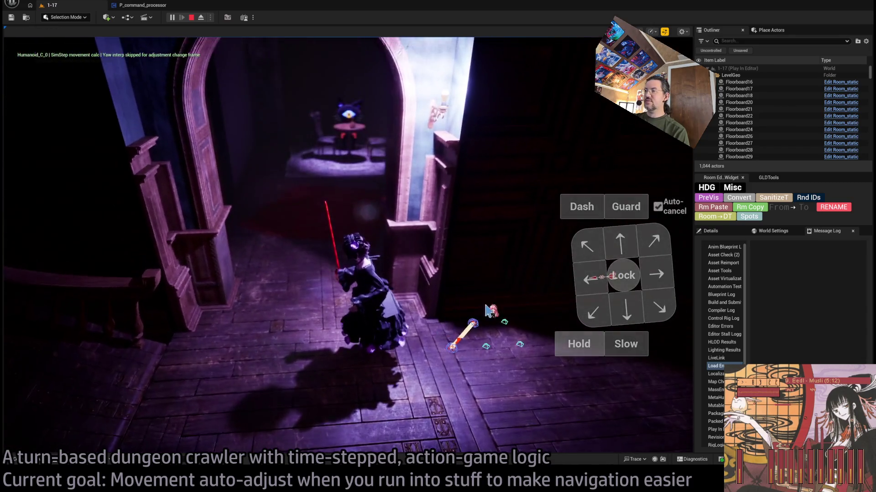
pyautogui.click(602, 247)
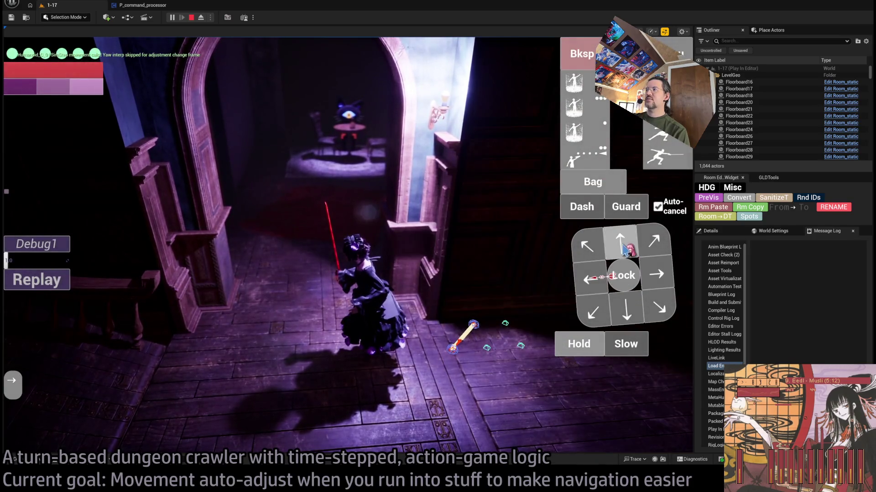
pyautogui.click(48, 311)
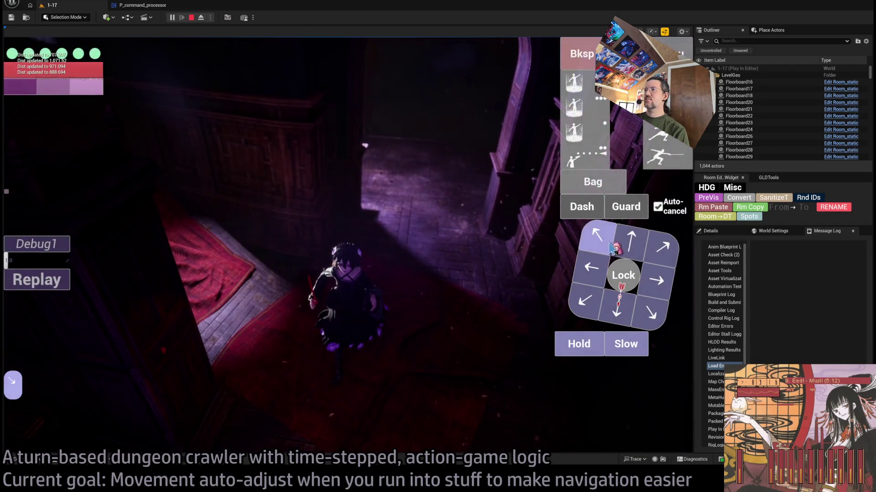
pyautogui.click(626, 257)
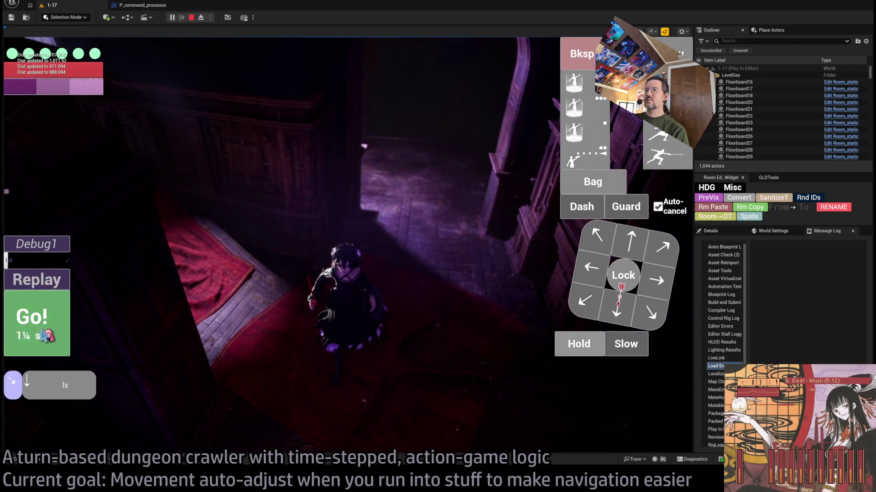
pyautogui.click(41, 328)
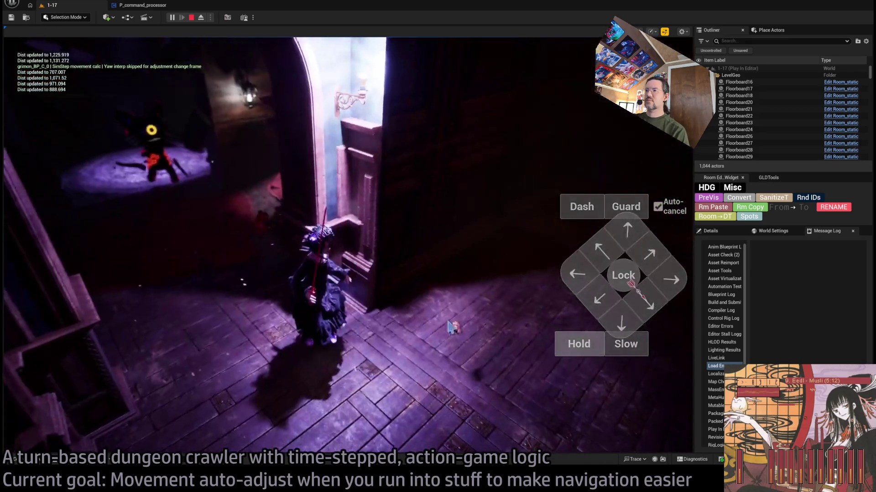
pyautogui.click(657, 264)
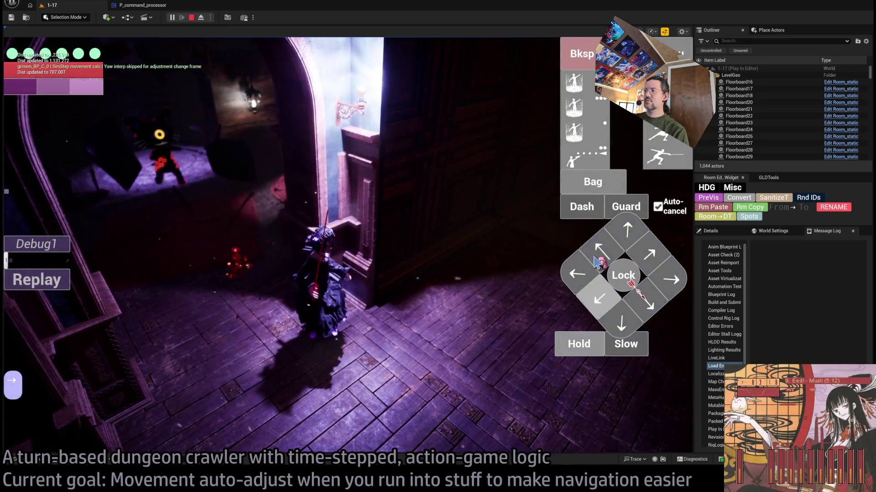
pyautogui.click(600, 253)
pyautogui.click(37, 321)
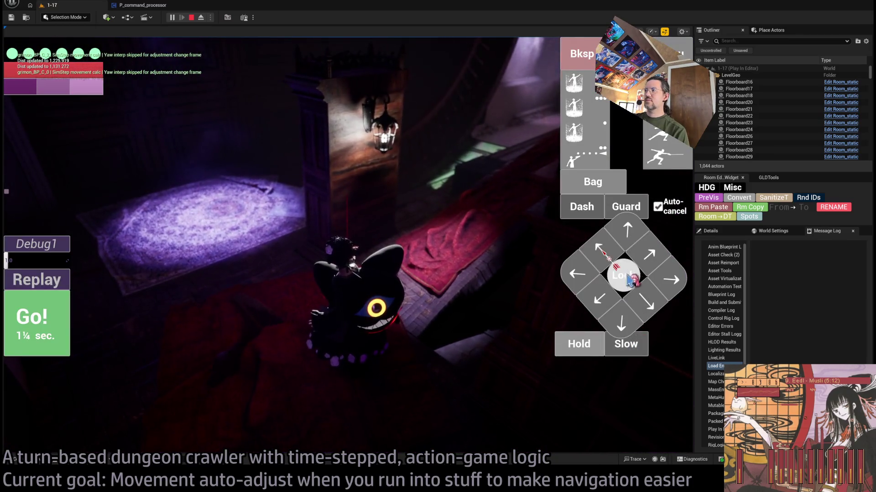
# Lock onto the nearby enemy and hit it with a held four-hit light attack combo
pyautogui.click(621, 279)
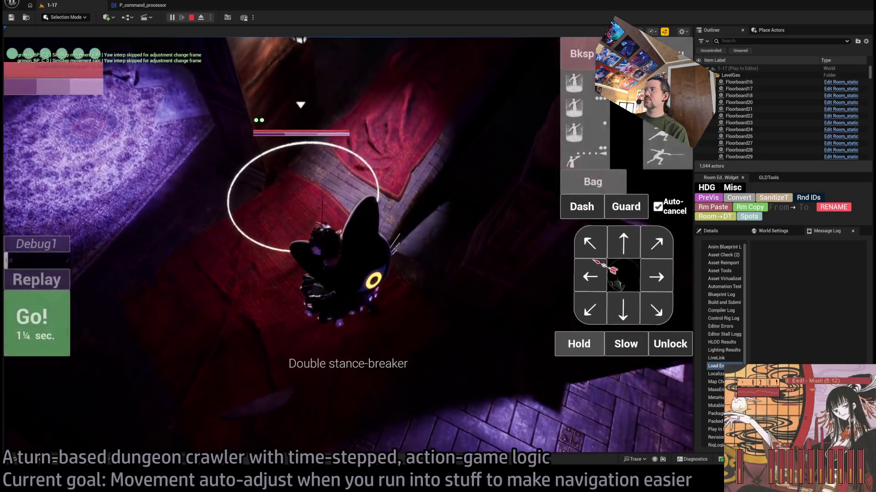
pyautogui.click(55, 322)
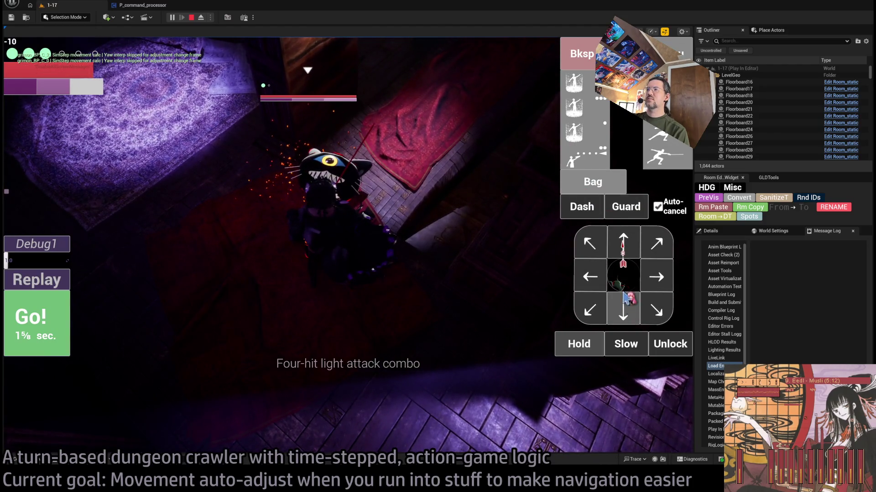
pyautogui.click(30, 337)
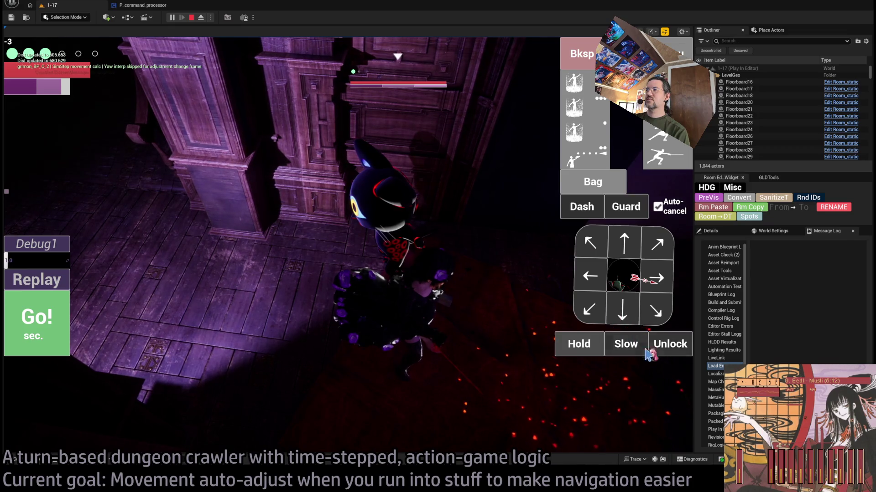
pyautogui.press('h')
pyautogui.click(668, 166)
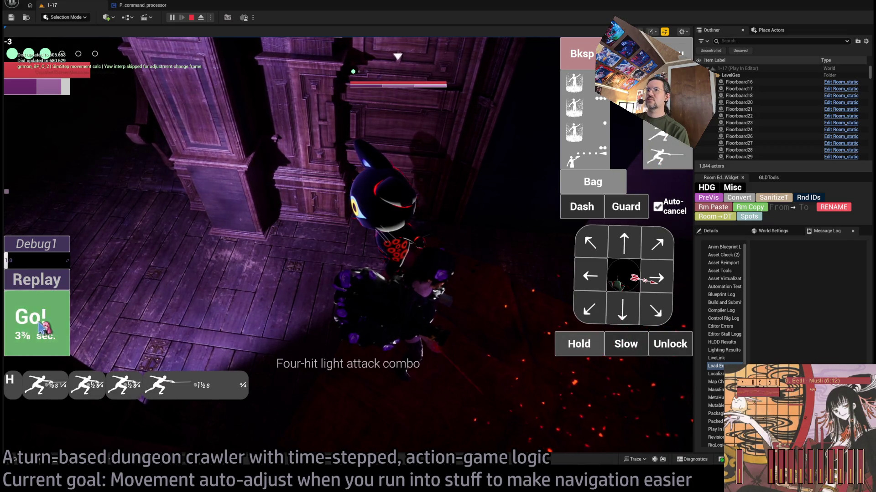
pyautogui.click(42, 328)
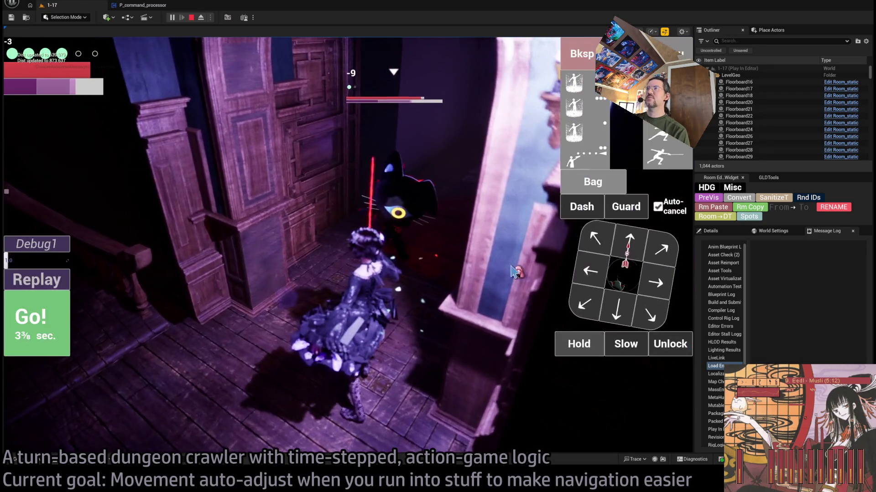
# Perform two lunge attacks, then queue the spiral item from the inventory bag
pyautogui.click(678, 163)
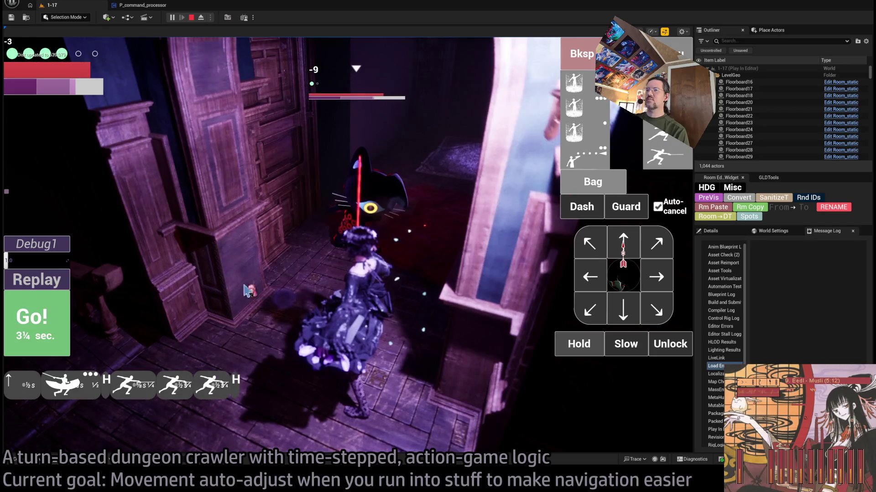
pyautogui.click(75, 322)
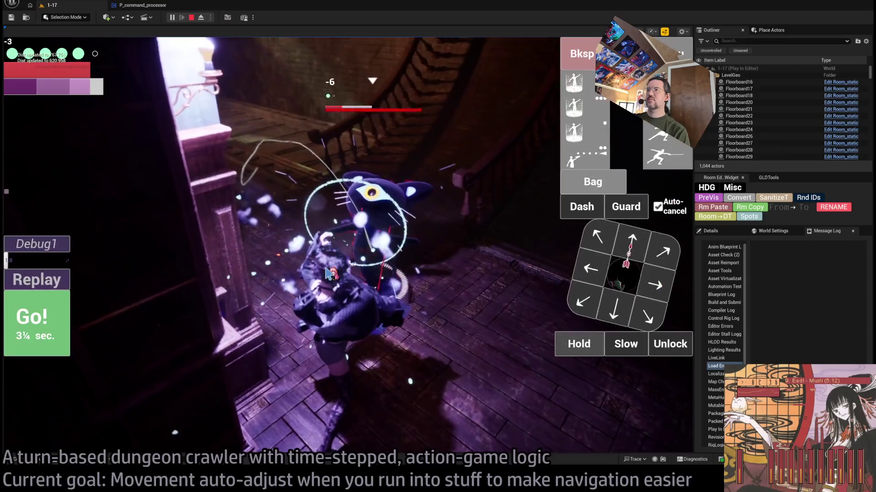
pyautogui.click(665, 163)
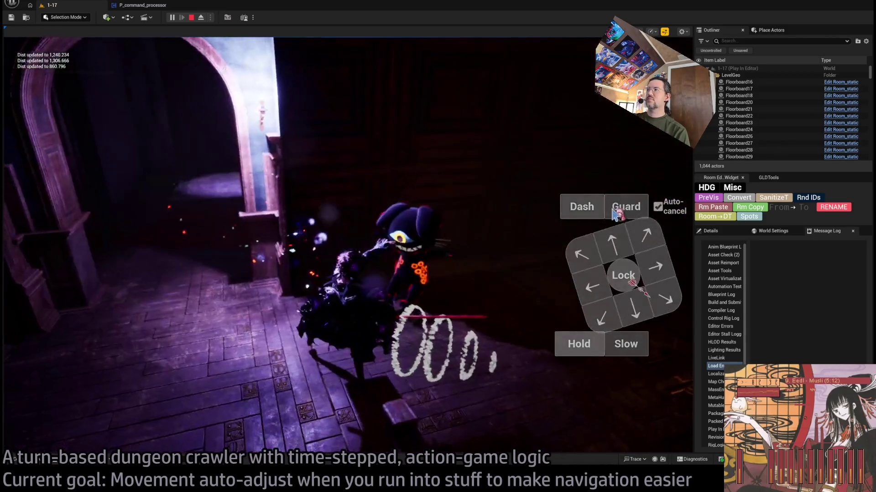
pyautogui.click(585, 183)
pyautogui.click(305, 138)
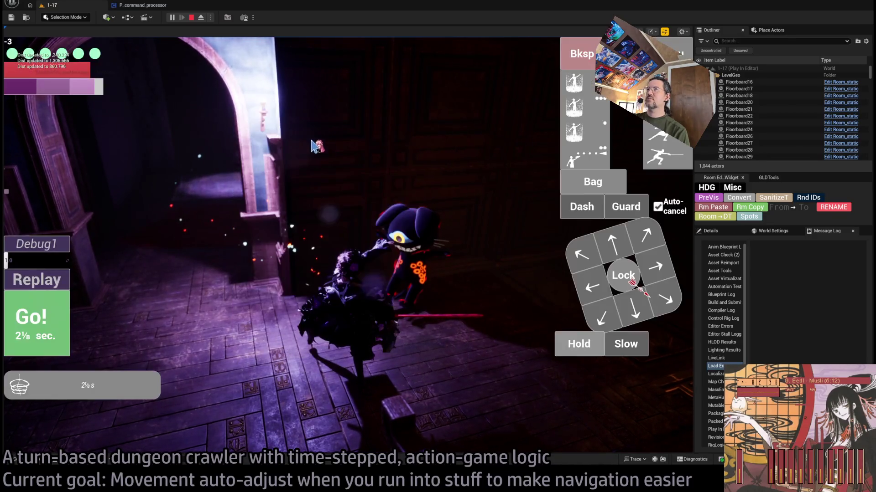
pyautogui.click(588, 182)
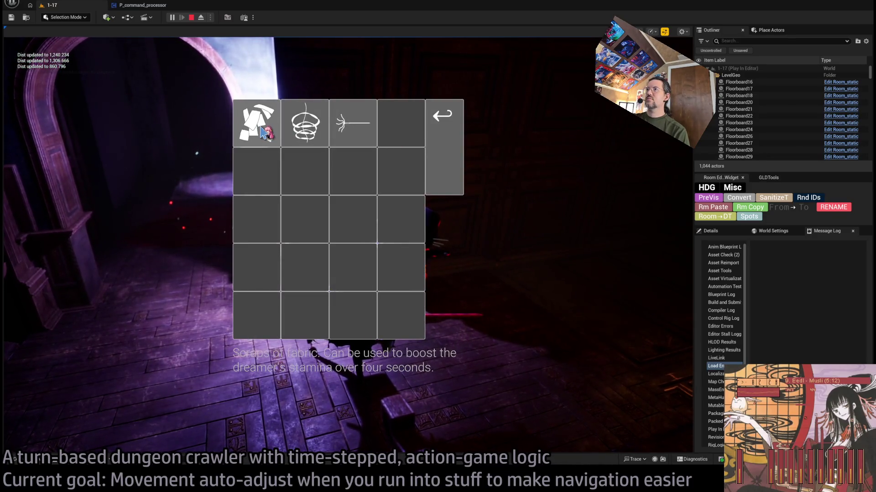
pyautogui.click(457, 135)
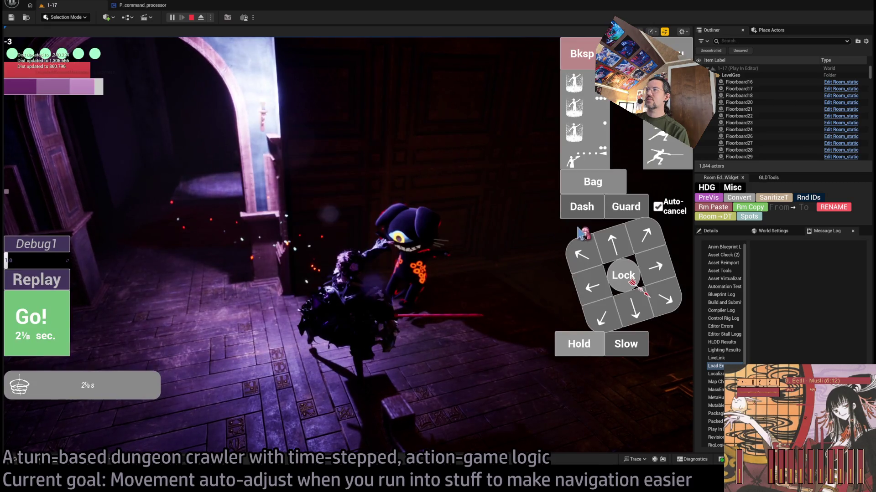
# Remove the queued shield item and run a ¾ s forward move into the room instead
pyautogui.click(584, 64)
pyautogui.click(615, 248)
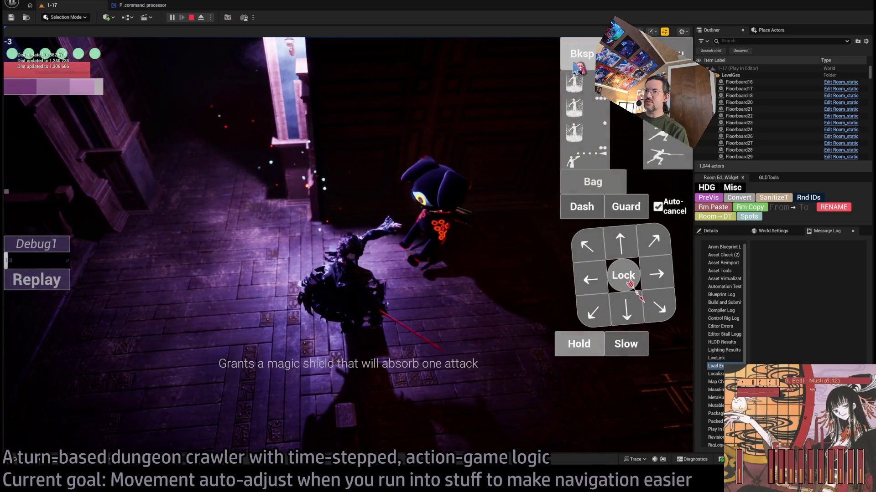
pyautogui.click(573, 65)
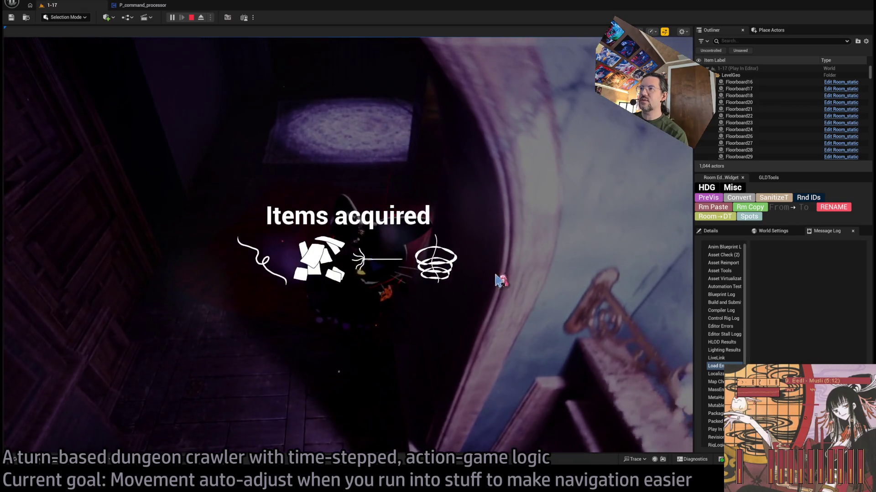
pyautogui.click(624, 249)
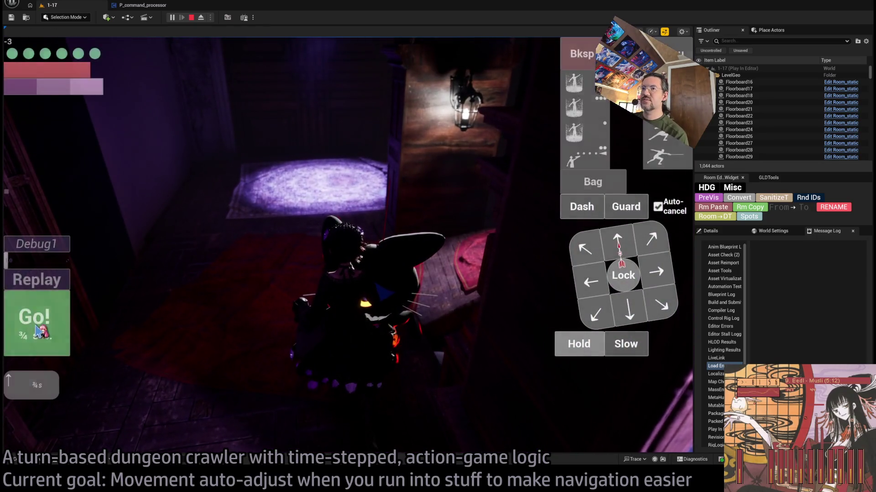
pyautogui.click(37, 331)
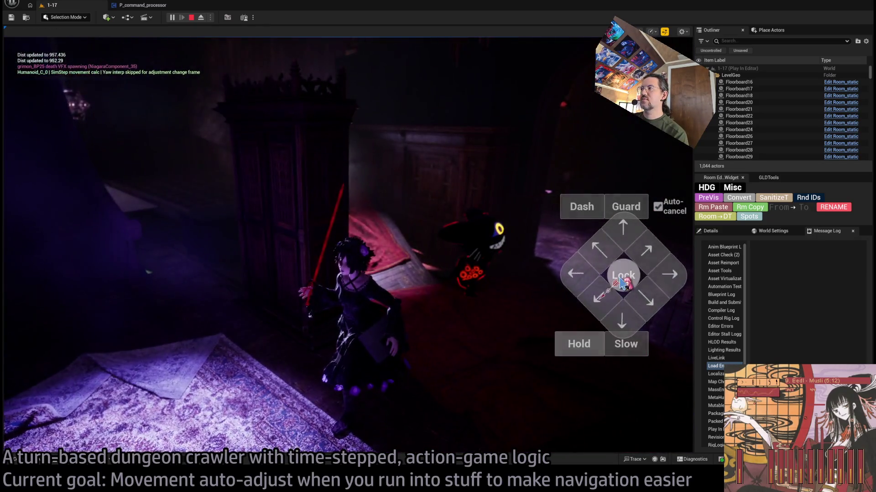
# Lock onto the room's enemy and finish it with four-hit light combos, auto-cancel off, plus an up-left move
pyautogui.click(622, 276)
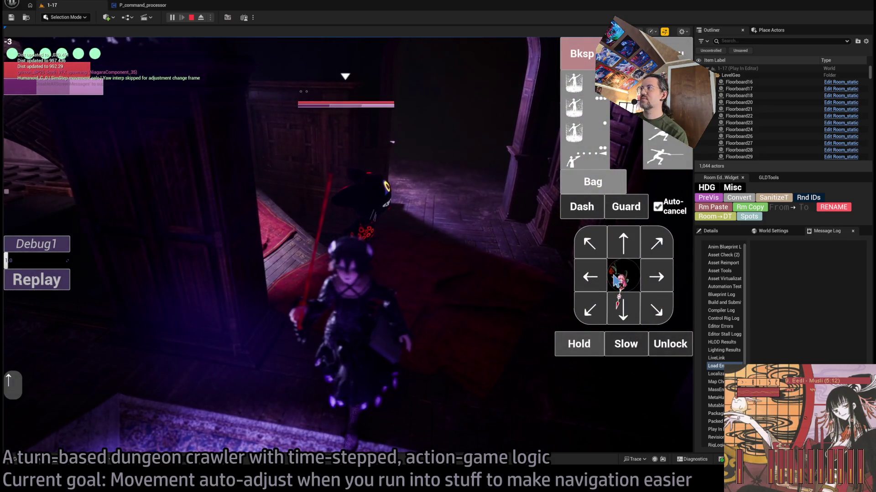
pyautogui.click(31, 336)
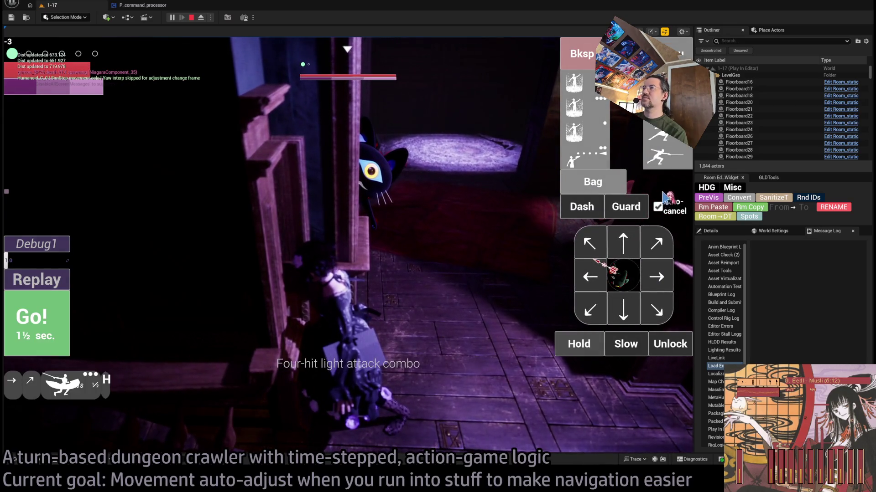
pyautogui.click(588, 64)
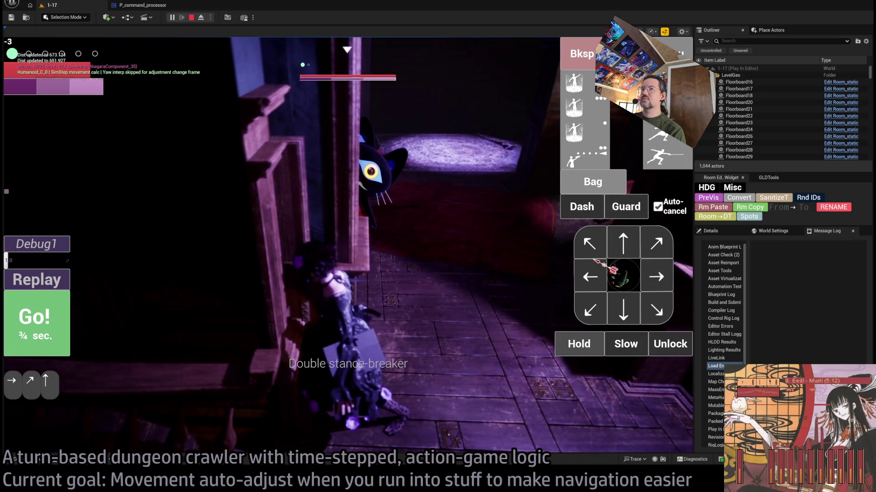
pyautogui.click(47, 322)
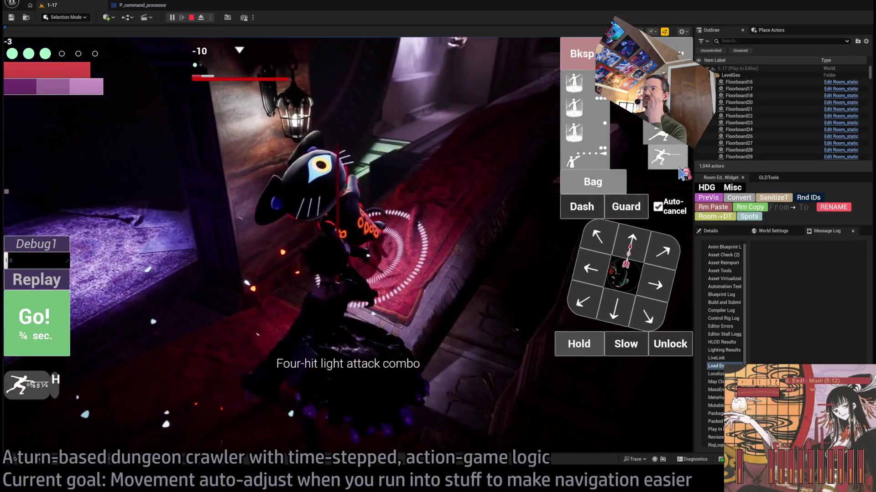
pyautogui.click(680, 167)
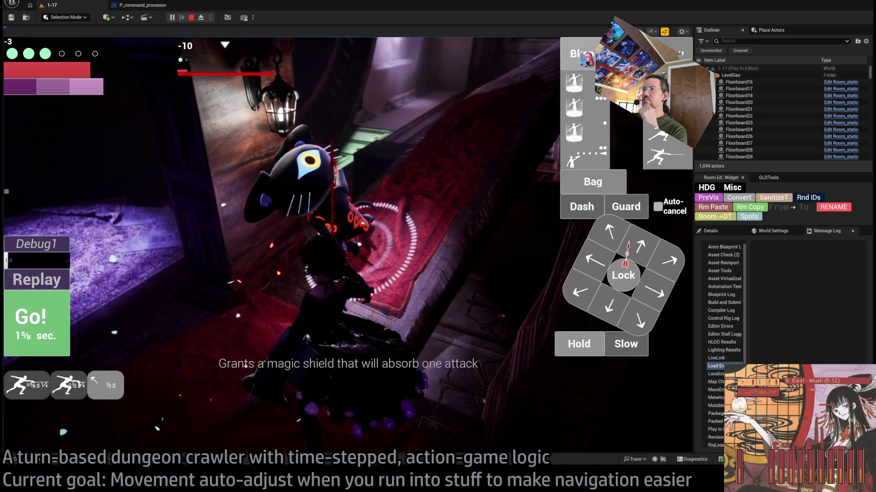
pyautogui.click(583, 276)
pyautogui.click(64, 332)
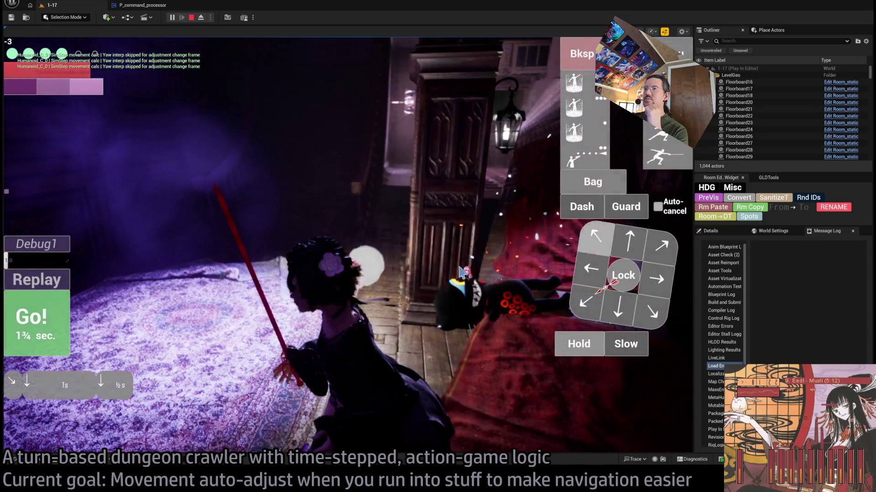
pyautogui.click(63, 324)
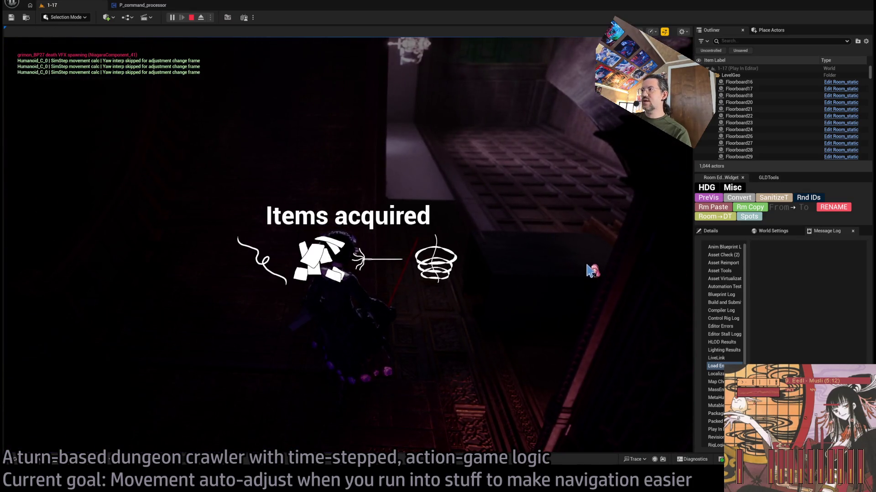
pyautogui.click(35, 326)
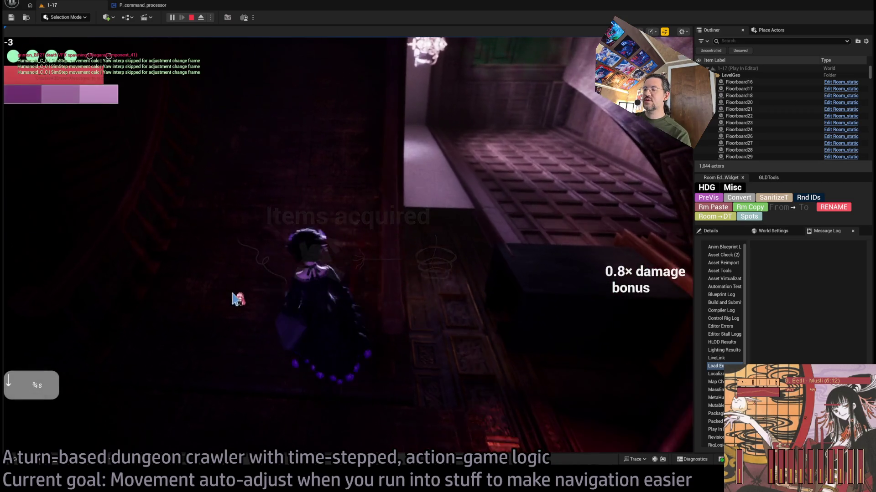
# Walk the character down the corridor toward the doors with forward, down-left and backward moves
pyautogui.click(629, 241)
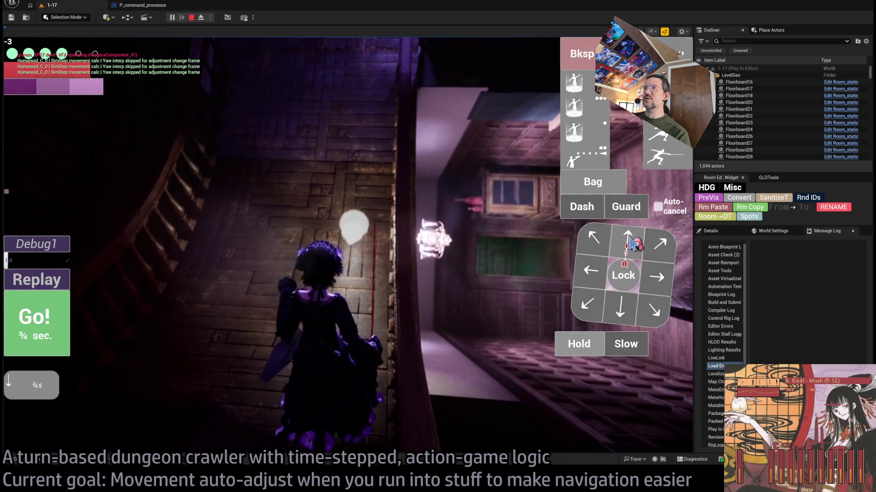
pyautogui.click(38, 294)
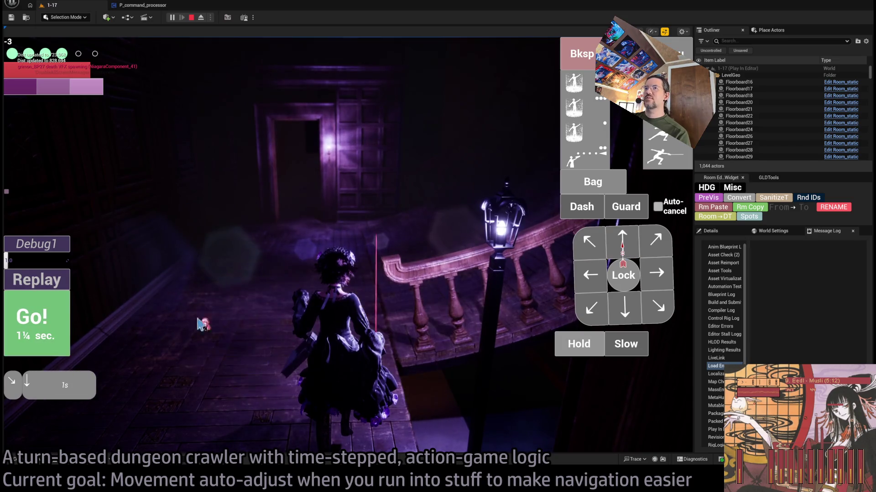
pyautogui.click(63, 327)
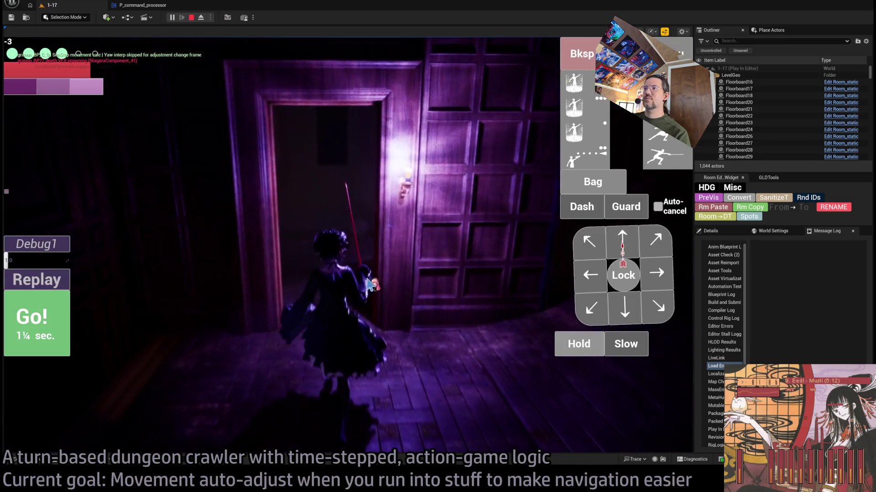
pyautogui.click(578, 351)
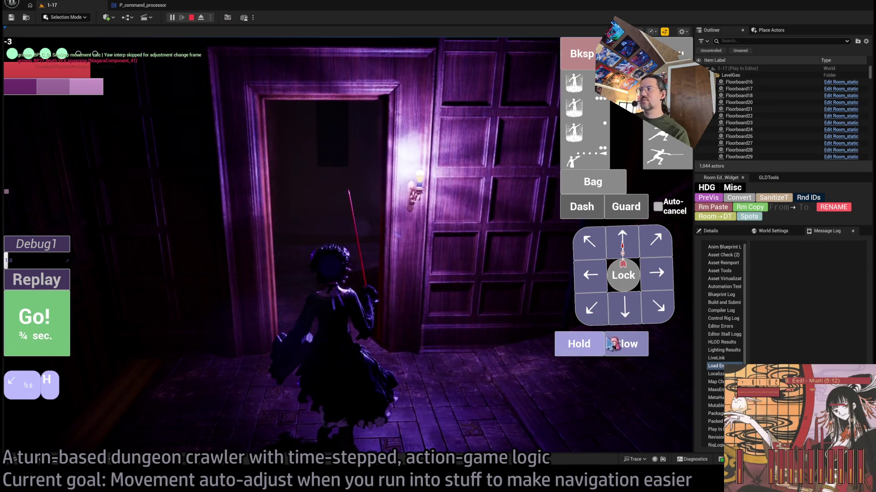
pyautogui.click(634, 237)
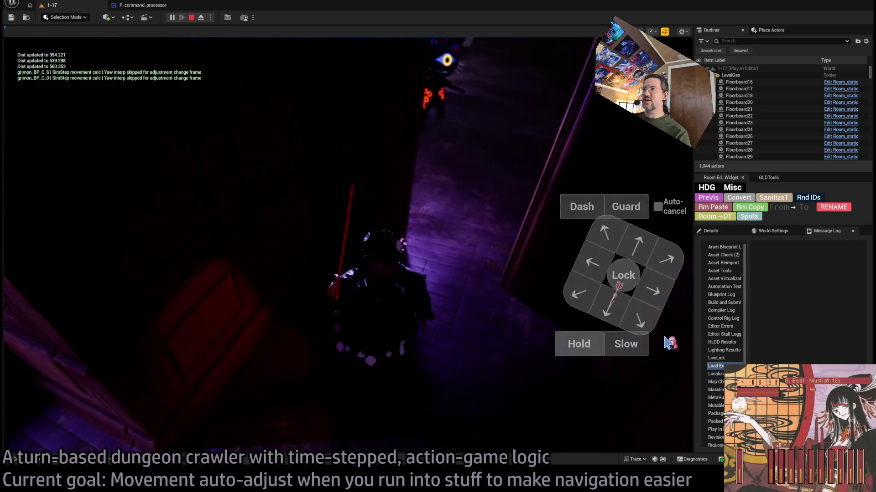
# Lock onto the approaching enemy and strike it with a leaping thrust, turning up-right
pyautogui.click(623, 275)
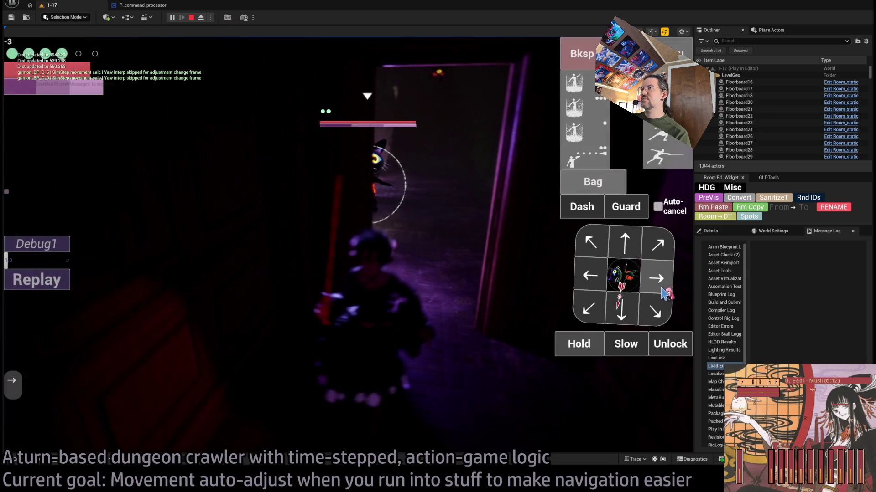
pyautogui.click(657, 309)
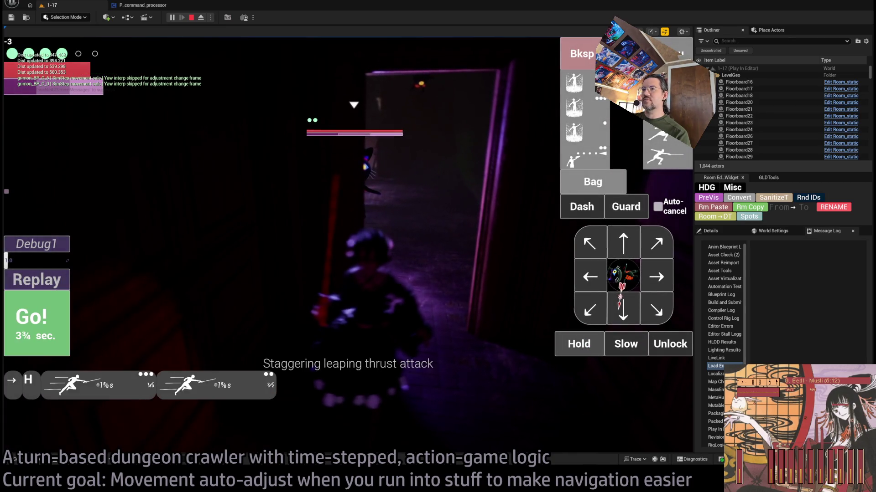
pyautogui.click(42, 327)
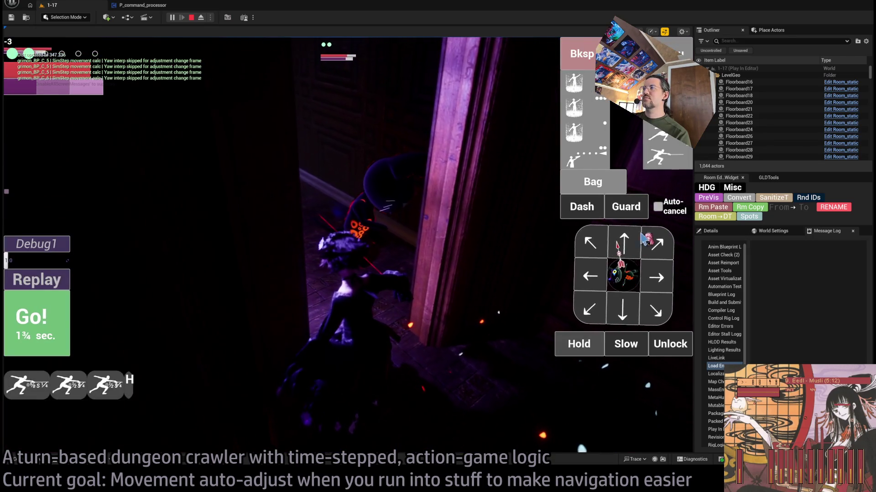
pyautogui.click(651, 230)
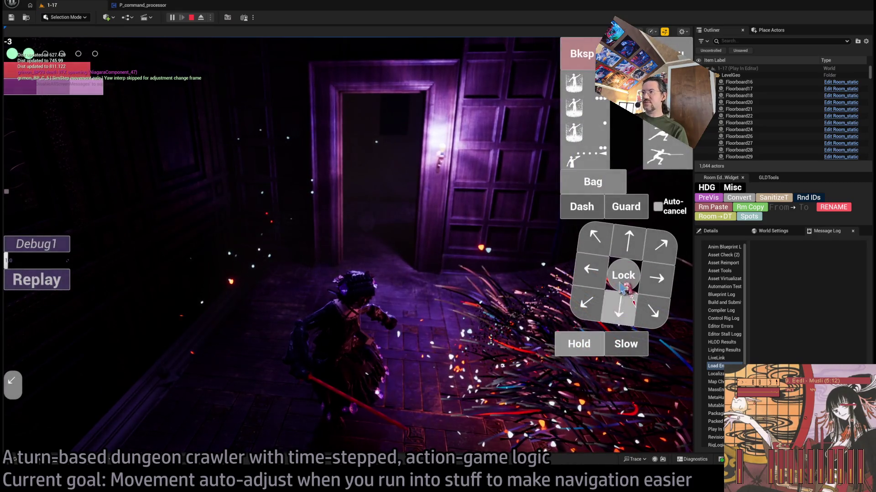
# Run down-left and down moves over two turns to finish off the enemy
pyautogui.click(669, 266)
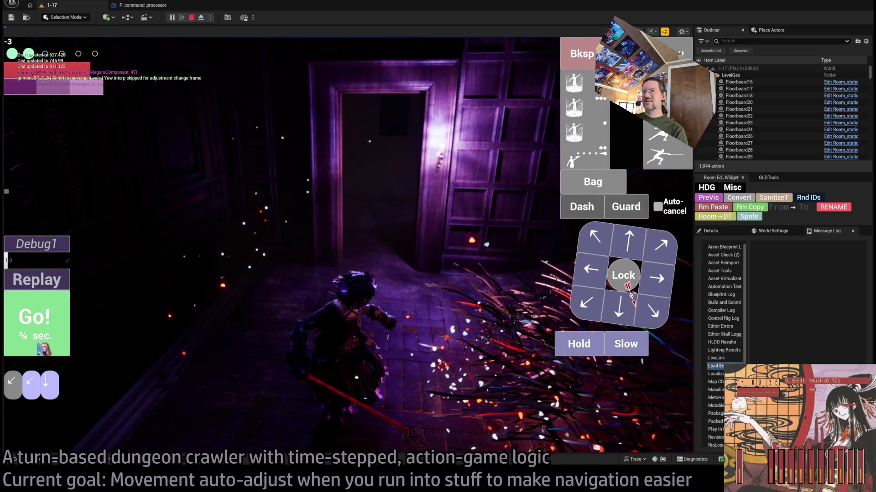
pyautogui.click(40, 348)
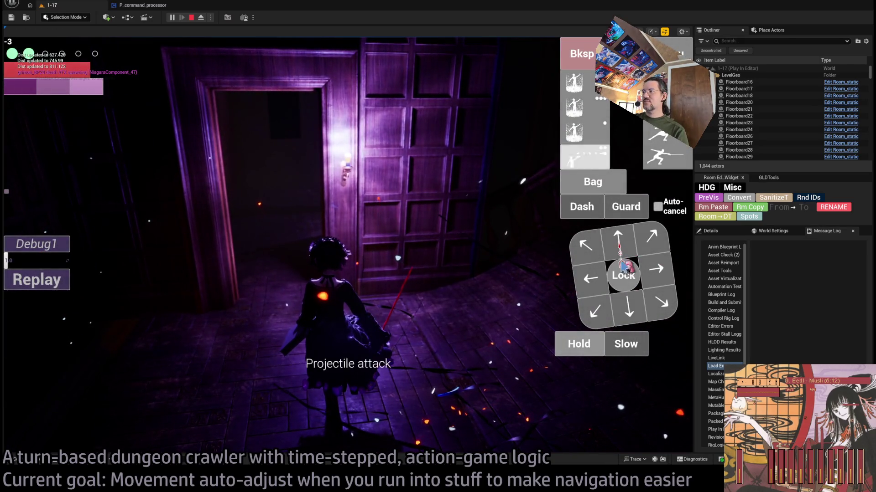
pyautogui.click(657, 259)
pyautogui.click(21, 324)
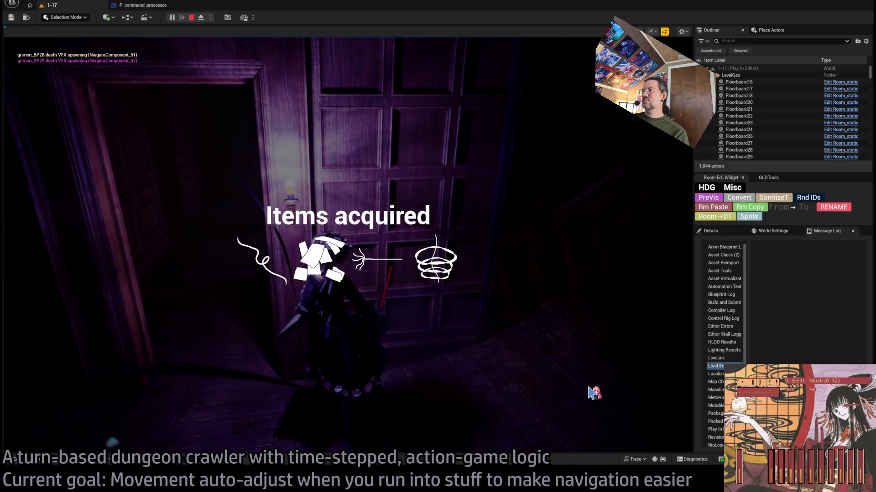
pyautogui.click(623, 246)
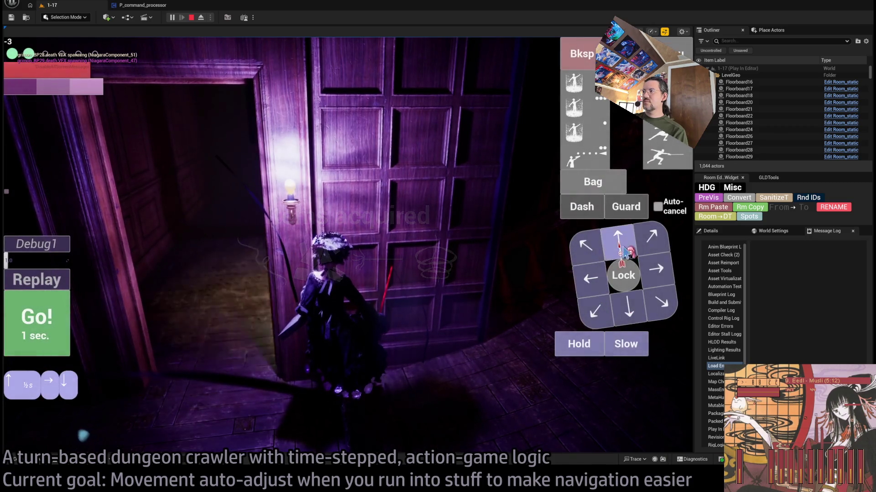
# Run forward-moving turns to walk the character through the doorway
pyautogui.click(54, 338)
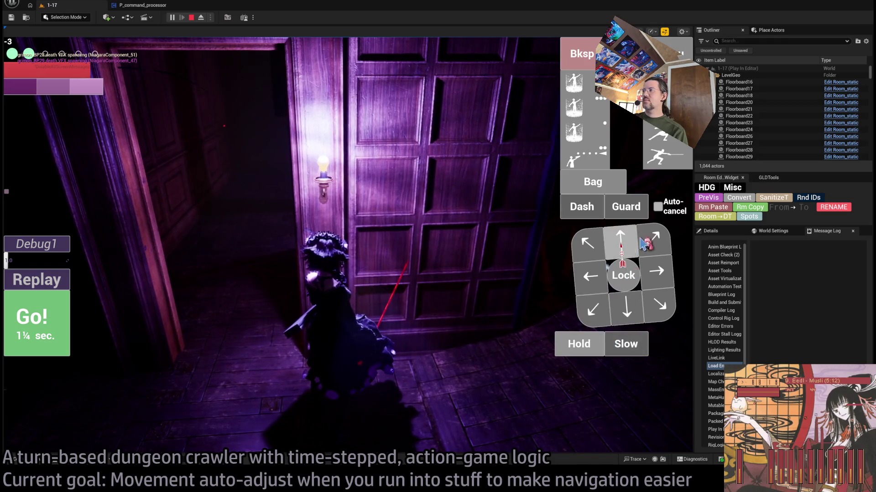
pyautogui.click(54, 324)
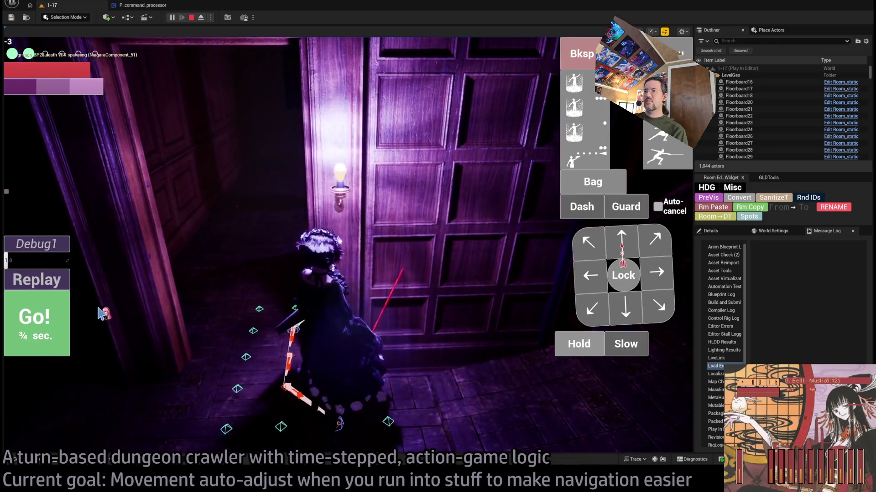
pyautogui.click(605, 254)
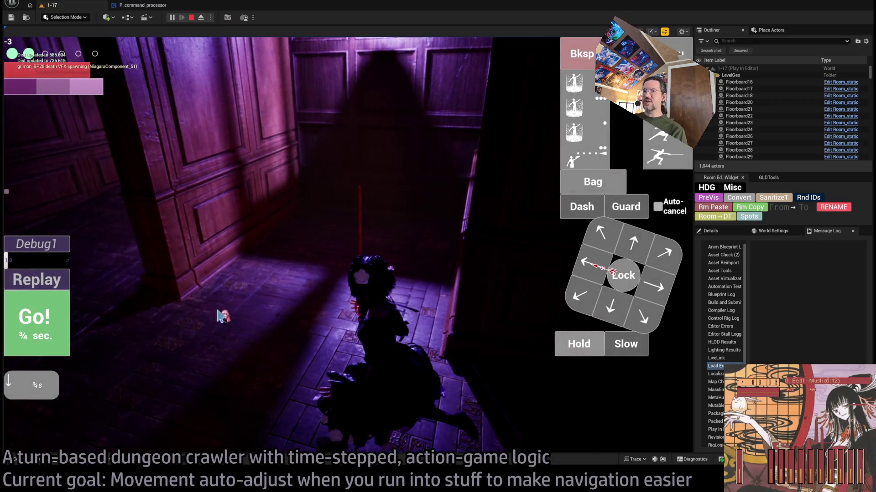
pyautogui.click(50, 329)
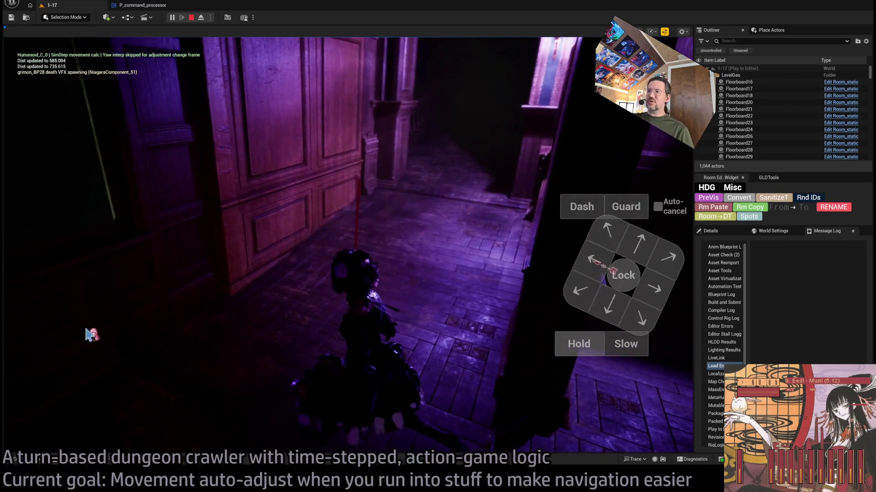
pyautogui.click(42, 339)
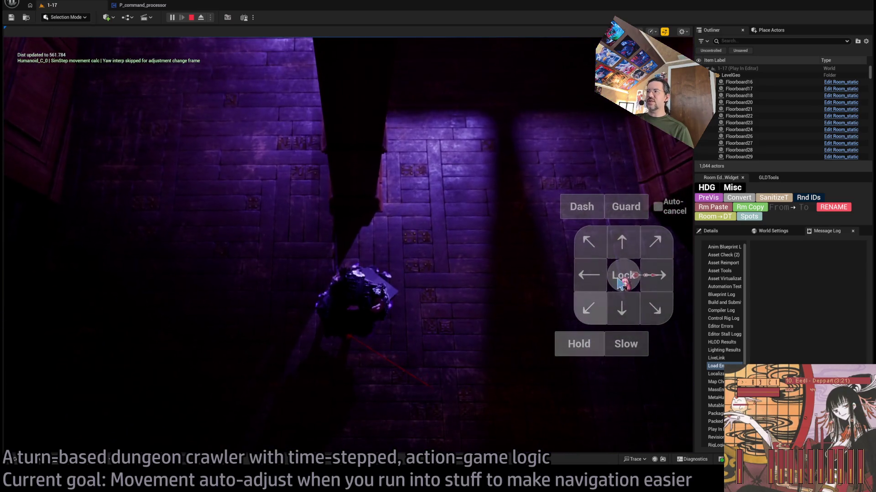
pyautogui.click(37, 319)
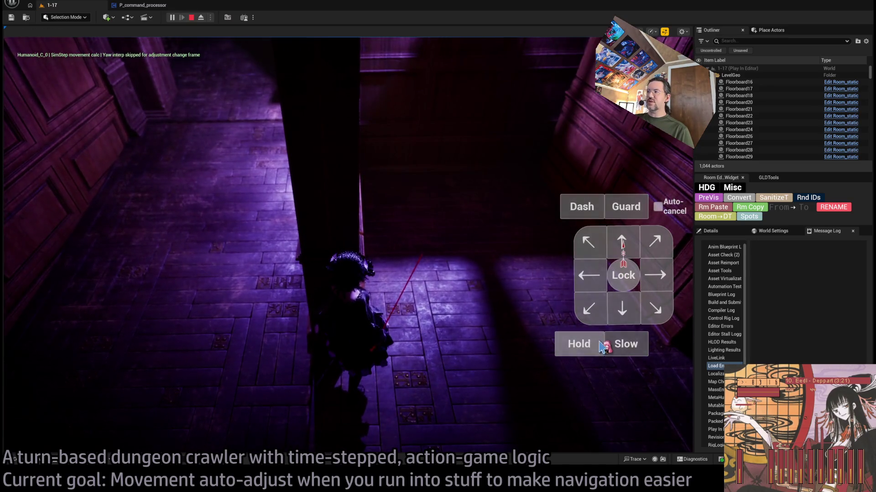
# Queue down, left and down-left moves to descend the staircase into the lower hall
pyautogui.click(604, 314)
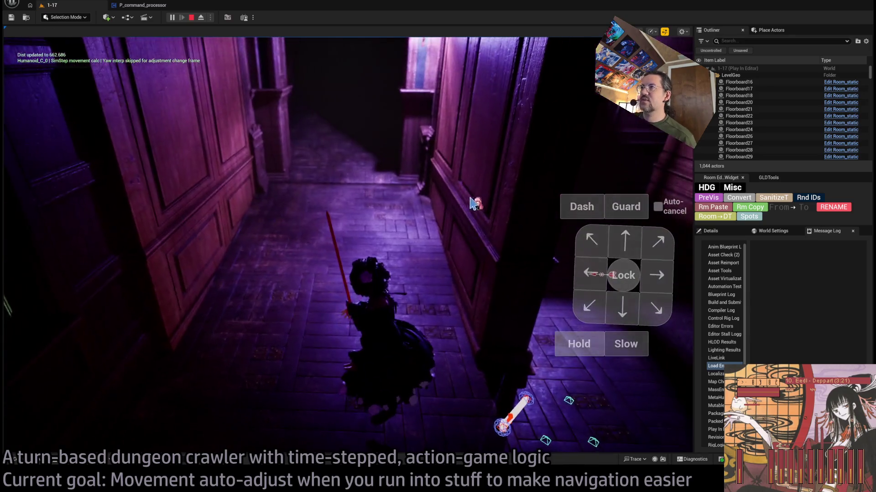
pyautogui.click(669, 244)
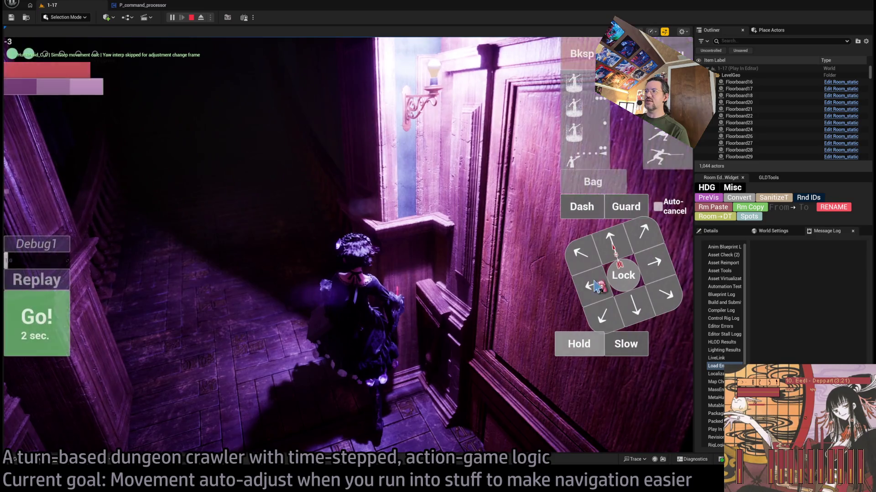
pyautogui.click(519, 248)
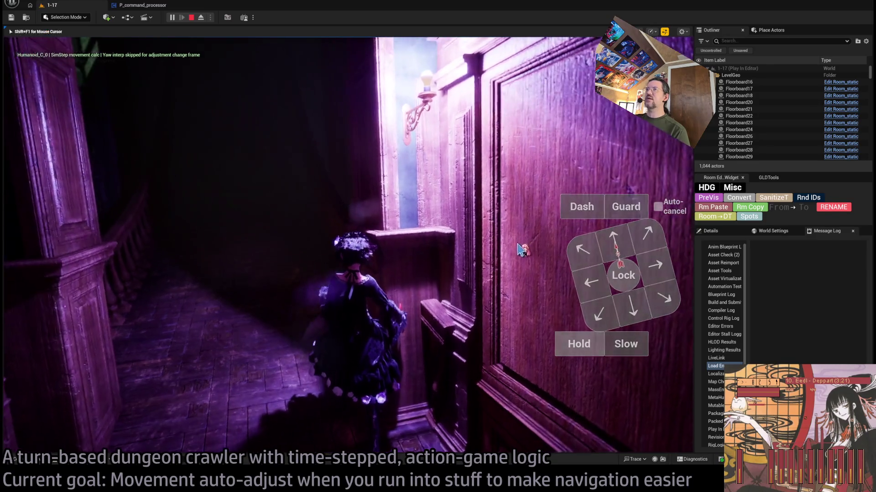
pyautogui.click(71, 318)
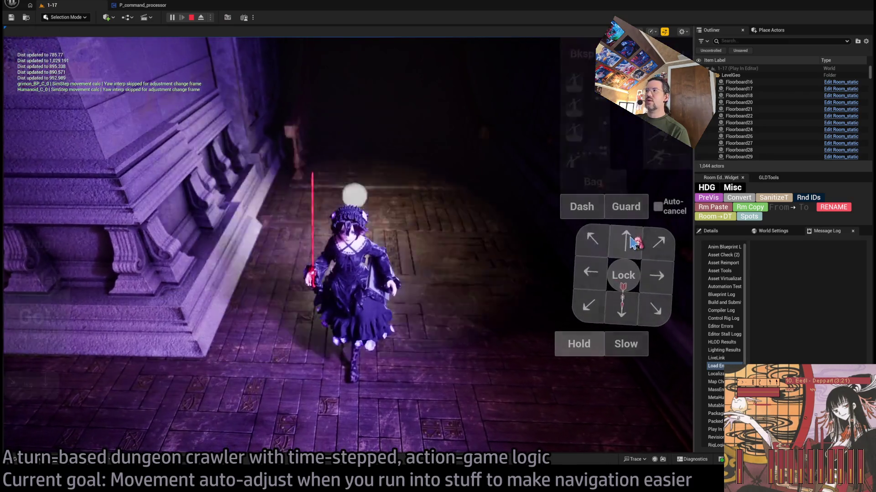
# Move along the walls with down-right, down, up-left and downward moves, running each turn
pyautogui.click(650, 312)
pyautogui.doubleClick(616, 306)
pyautogui.click(45, 329)
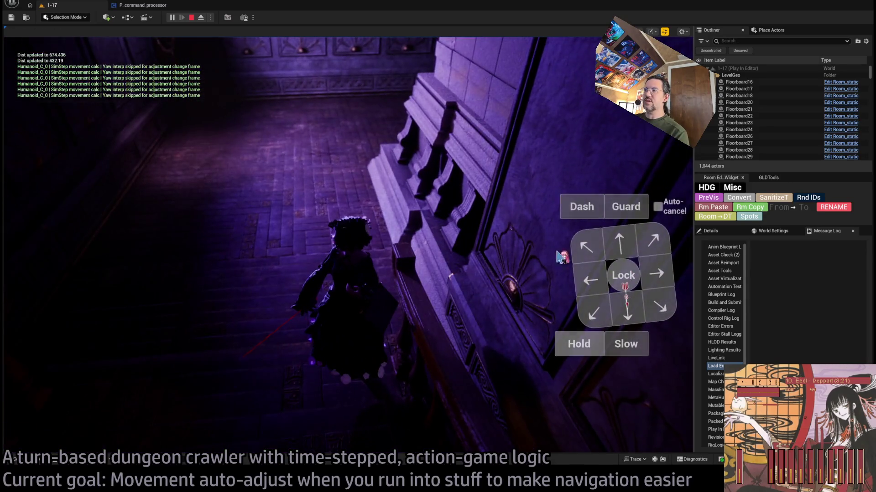
pyautogui.click(585, 248)
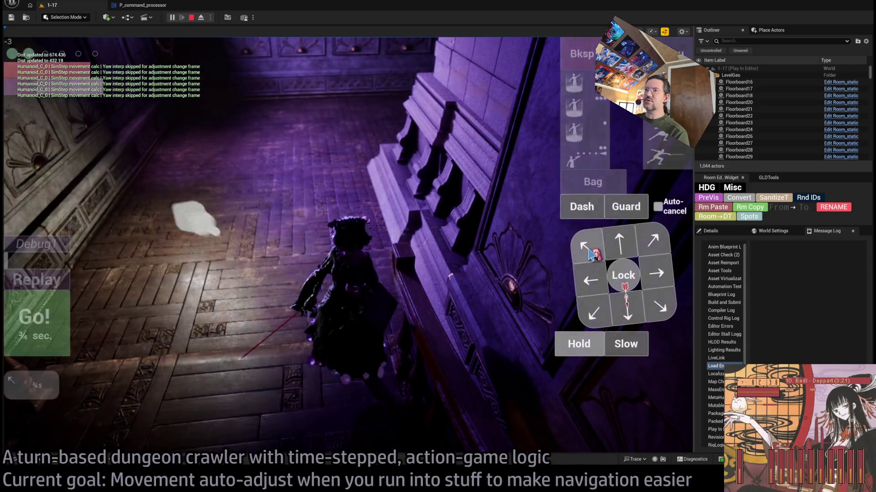
pyautogui.click(43, 318)
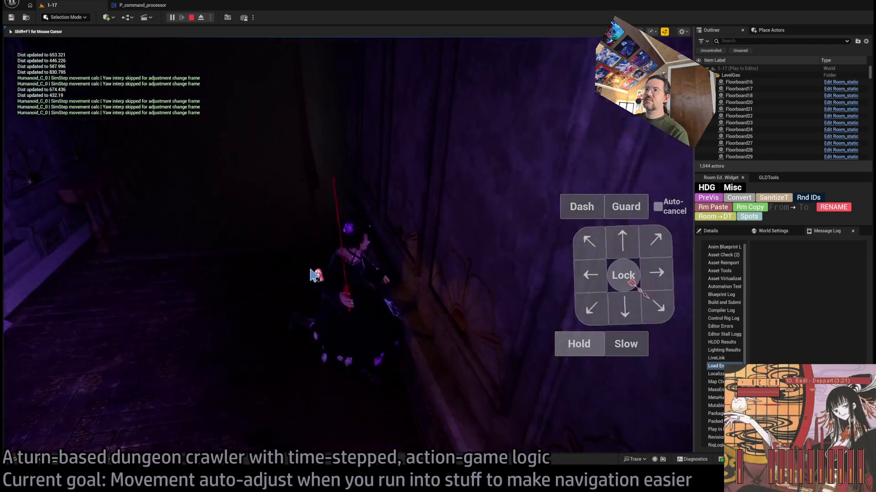
pyautogui.click(613, 246)
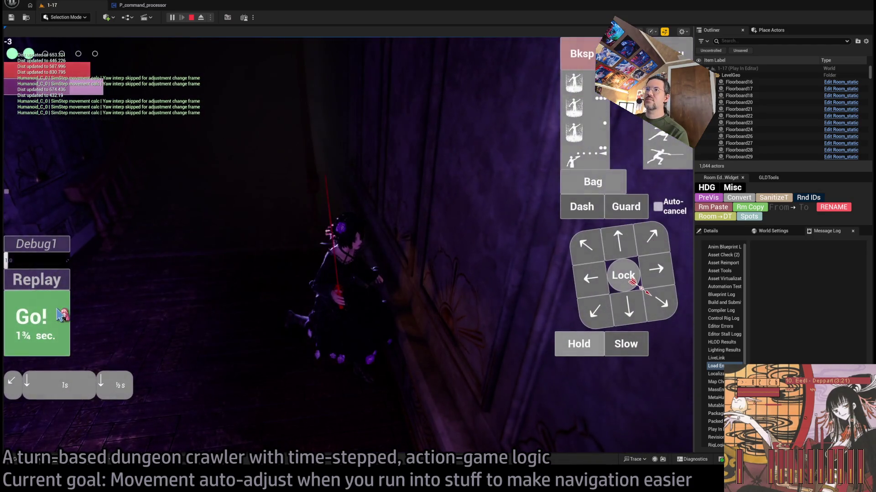
pyautogui.click(64, 315)
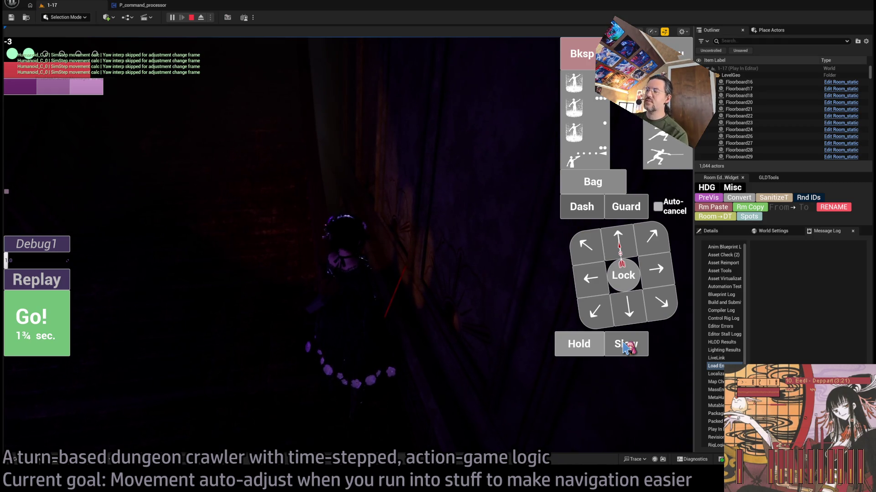
# Run two more downward moves at slow pace, then stop the playtest
pyautogui.click(626, 345)
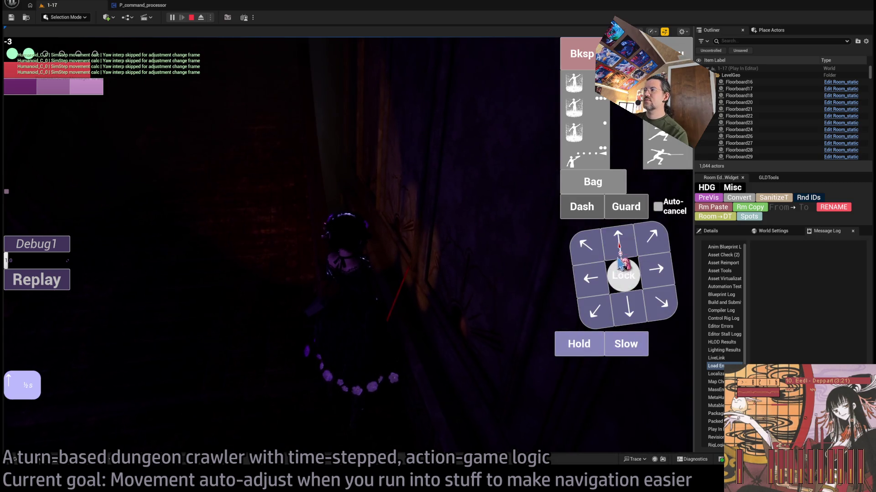
pyautogui.click(625, 345)
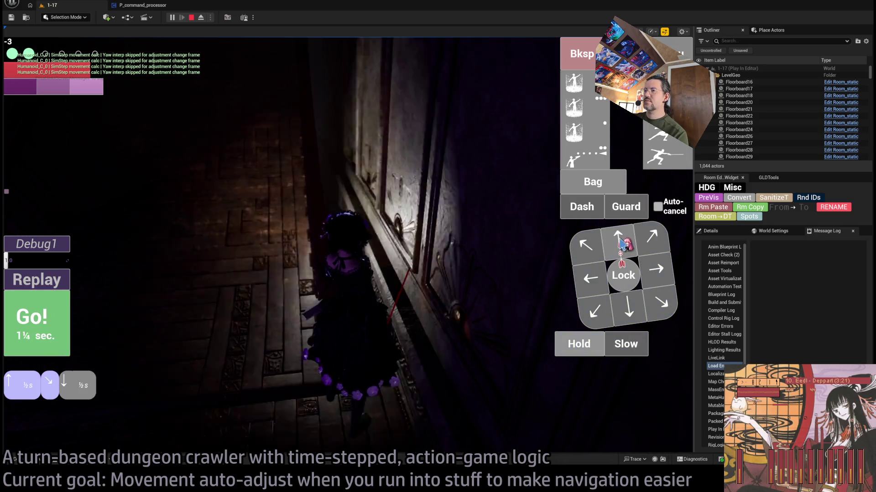
pyautogui.click(36, 321)
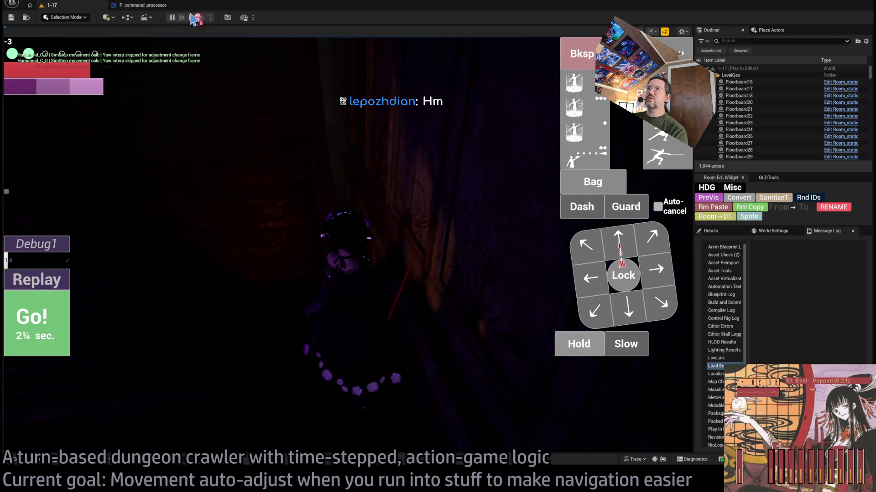
pyautogui.press('Escape')
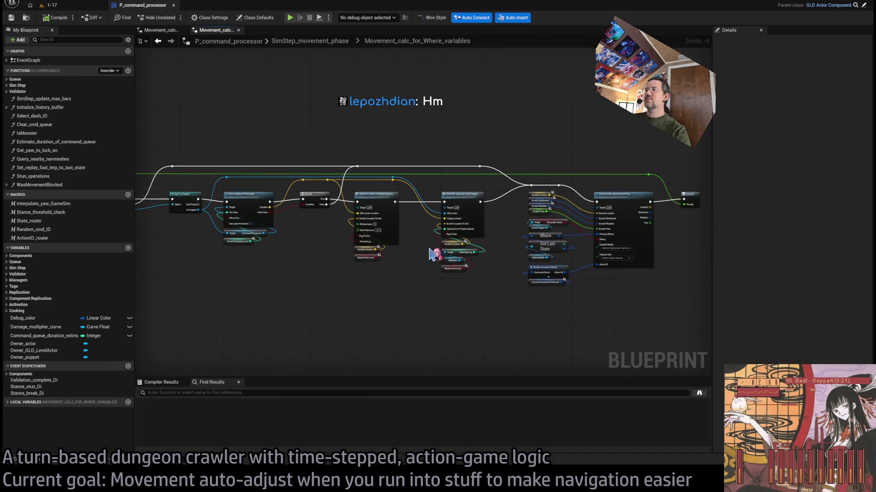
# Wire a Make Literal Float node into the comparison node's input
pyautogui.scroll(1, 527, 285)
pyautogui.scroll(-2, 528, 286)
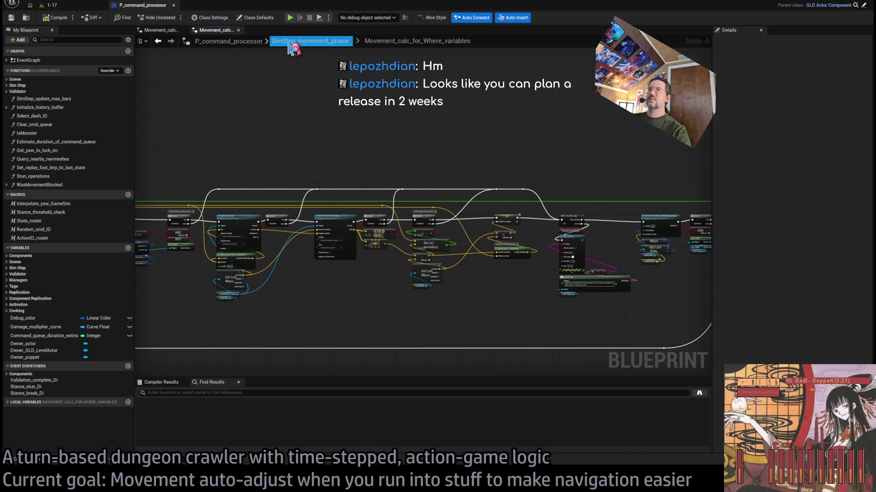
pyautogui.scroll(-1, 400, 262)
pyautogui.scroll(-1, 400, 262)
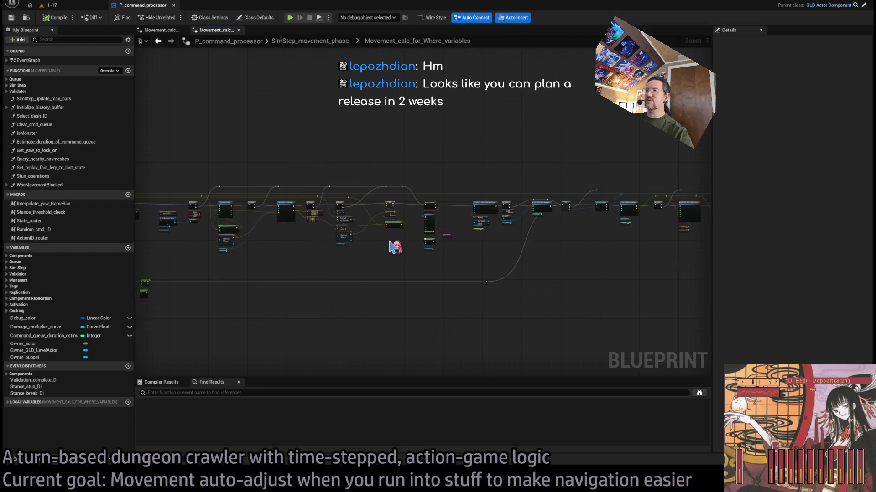
pyautogui.scroll(6, 391, 247)
pyautogui.moveTo(462, 282); pyautogui.dragTo(683, 266)
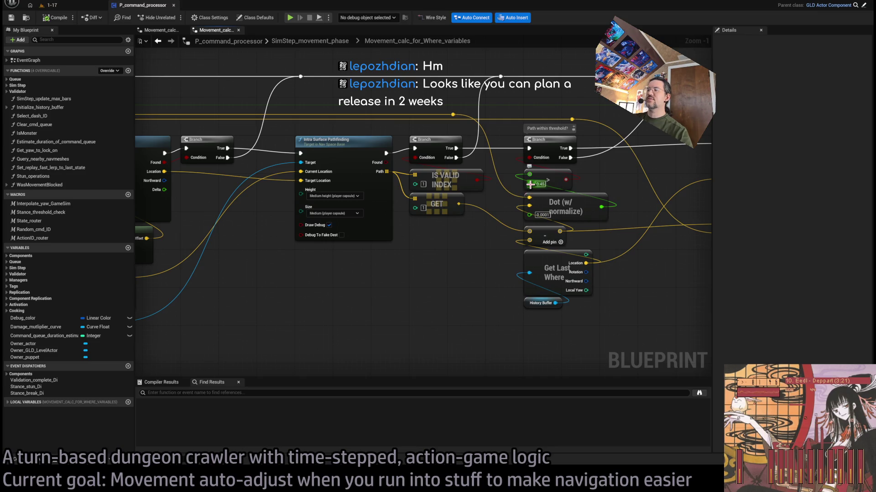
pyautogui.moveTo(529, 184)
pyautogui.mouseDown()
pyautogui.moveTo(531, 201)
pyautogui.moveTo(358, 307)
pyautogui.moveTo(346, 331)
pyautogui.moveTo(256, 323)
pyautogui.mouseUp()
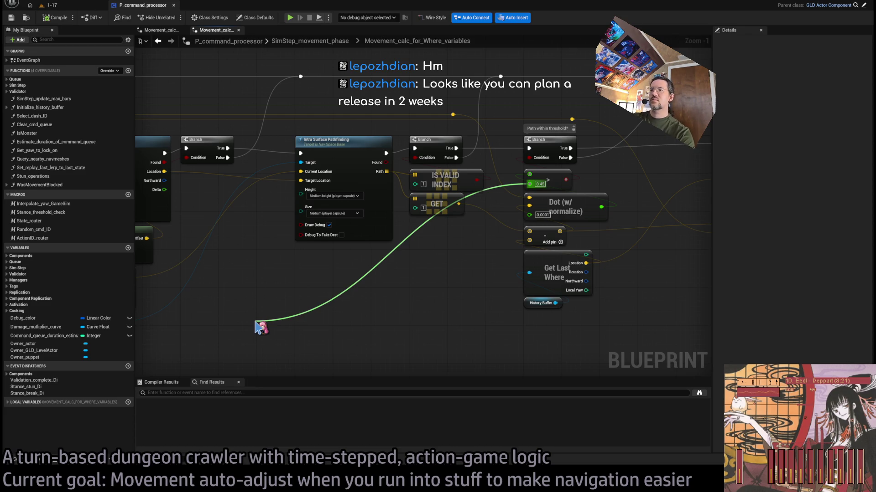
pyautogui.moveTo(297, 331)
pyautogui.mouseDown()
pyautogui.moveTo(461, 297)
pyautogui.moveTo(426, 313)
pyautogui.moveTo(434, 301)
pyautogui.mouseUp()
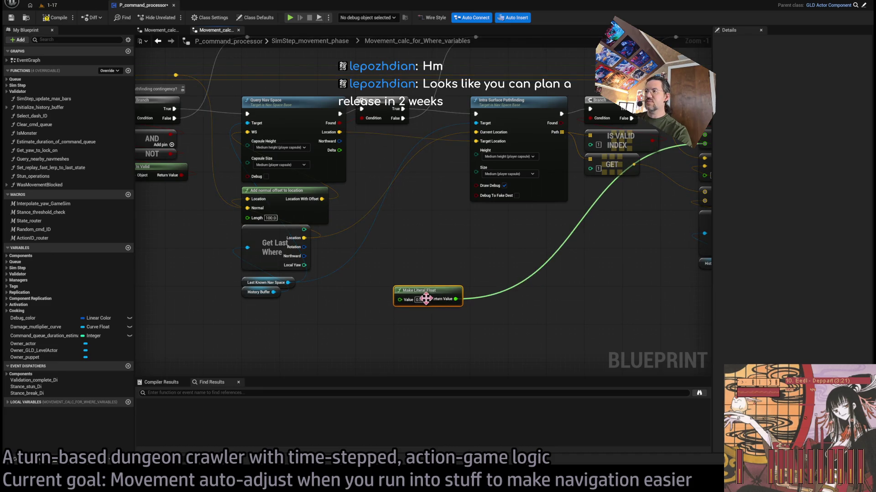
pyautogui.moveTo(496, 339); pyautogui.dragTo(428, 324)
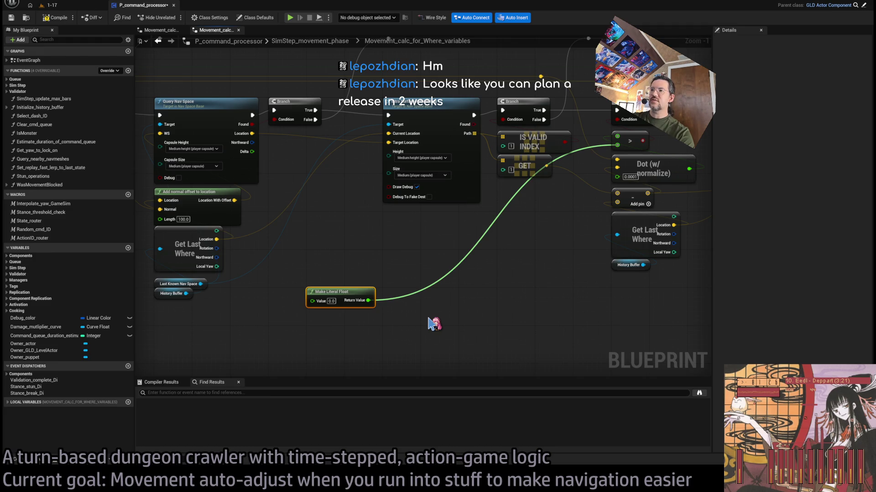
# Set the literal float to -0.05, compile the Blueprint, and return to level 1-17
pyautogui.click(331, 301)
pyautogui.write('-')
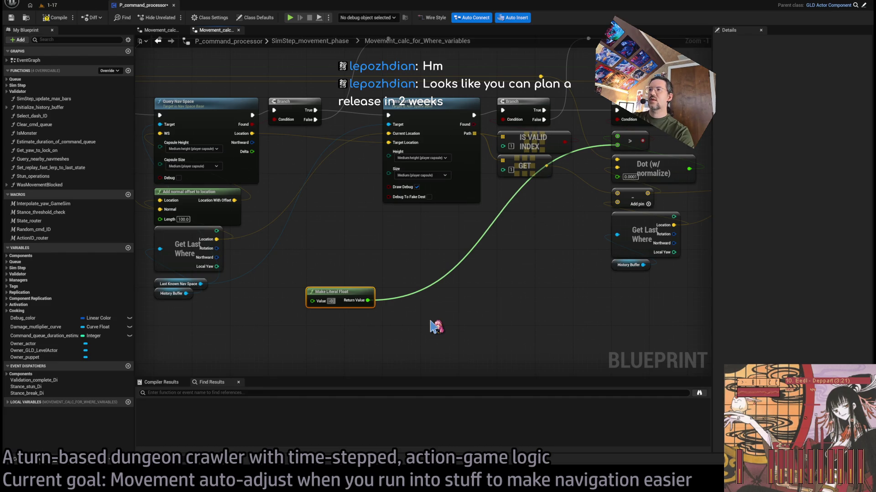
pyautogui.click(430, 321)
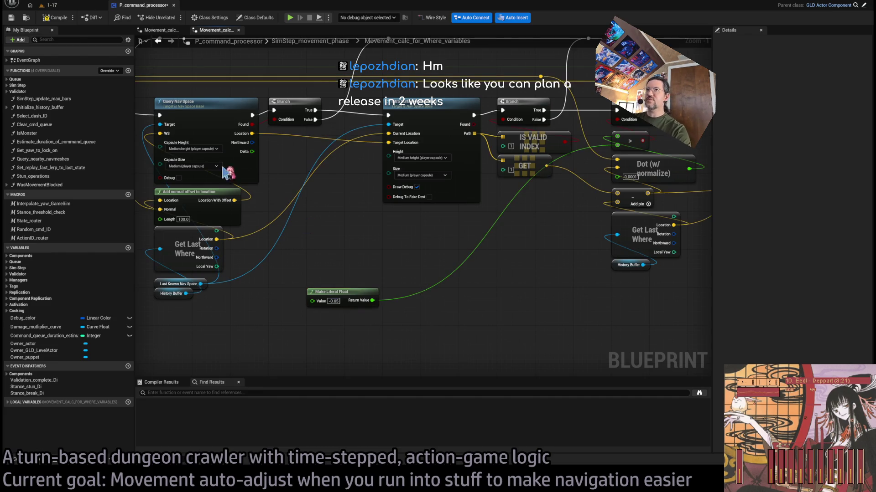
pyautogui.click(71, 15)
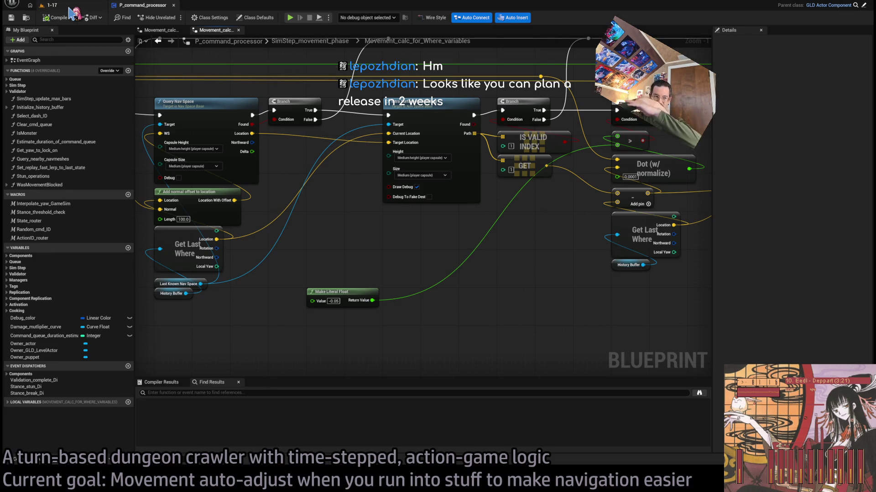
pyautogui.click(68, 7)
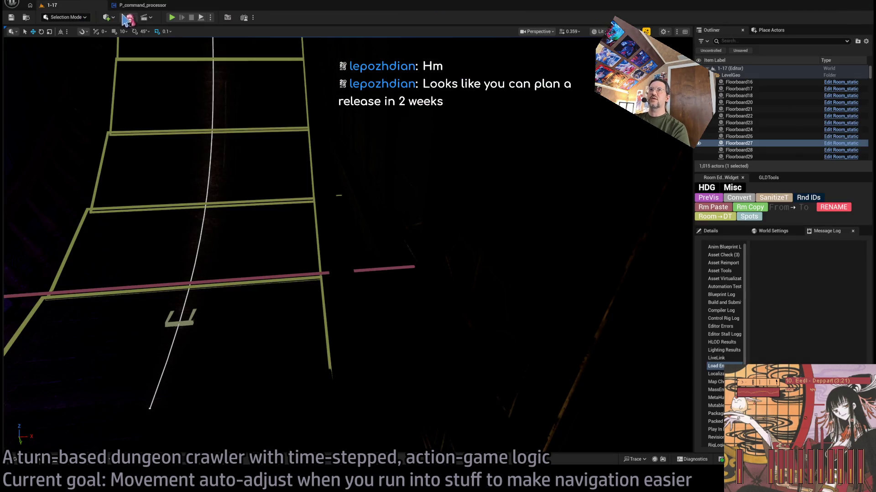
# Start a playtest of level 1-17 and run the first queued downward moves
pyautogui.hotkey('alt', 'p')
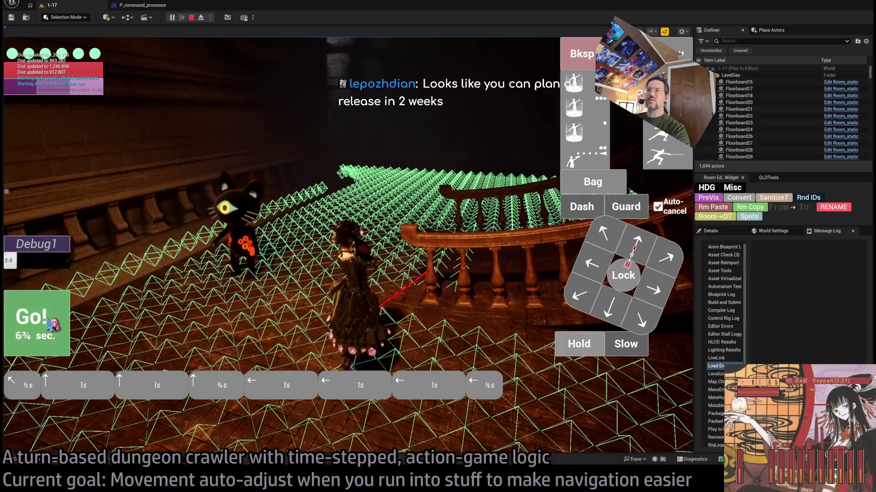
pyautogui.press('Return')
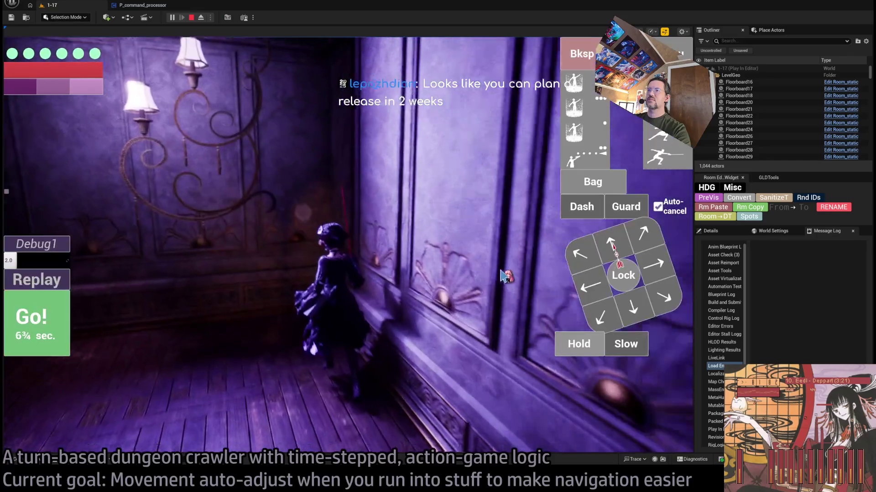
pyautogui.press('KP_1')
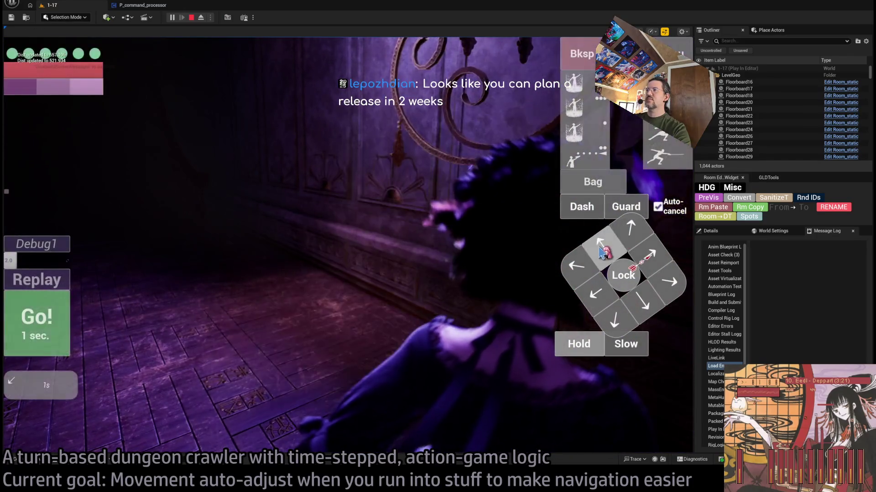
pyautogui.press('KP_2')
pyautogui.click(66, 313)
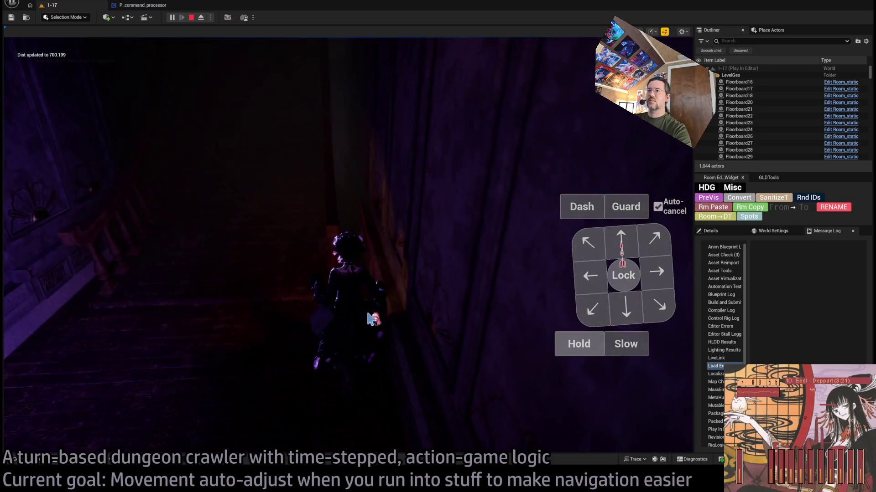
pyautogui.press('KP_2')
pyautogui.press('KP_2')
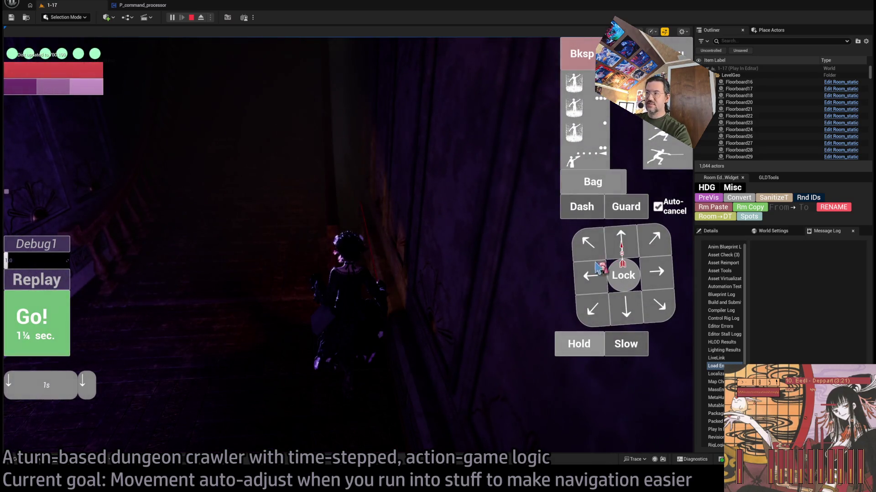
pyautogui.press('Return')
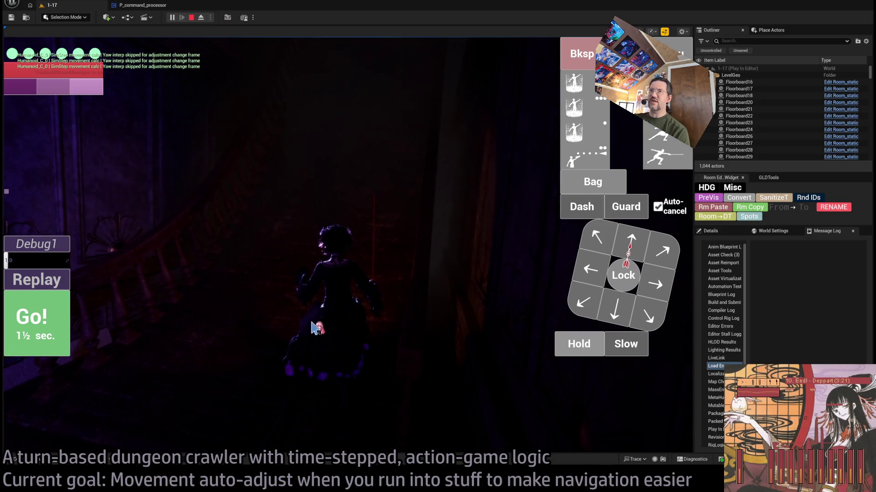
pyautogui.press('Return')
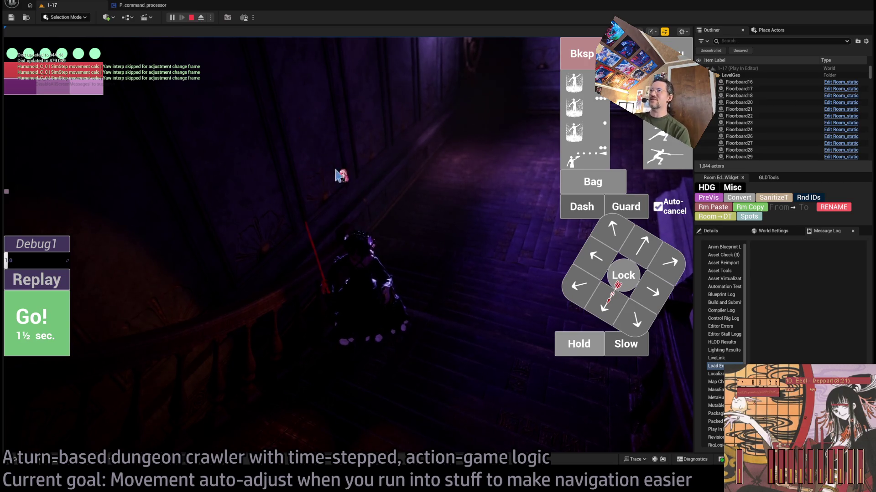
pyautogui.press('Return')
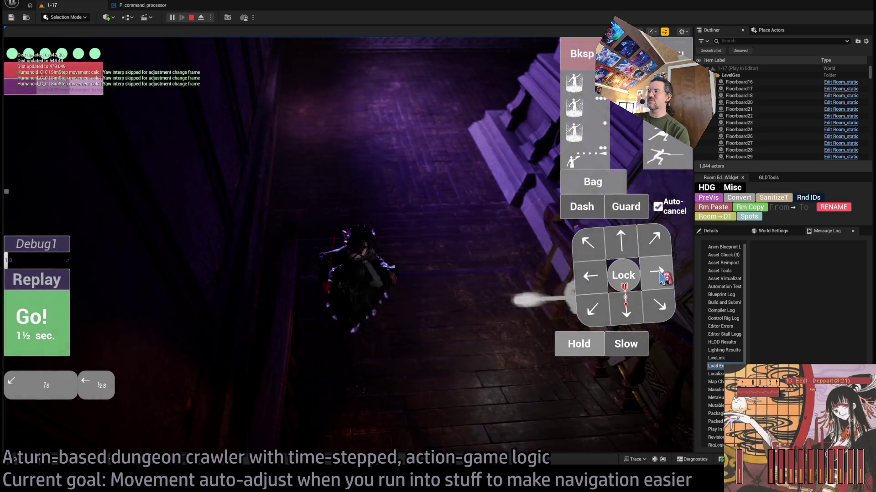
# Clear a mistaken up-left queue, then walk the character up toward the pillar one step at a time
pyautogui.click(587, 242)
pyautogui.click(620, 241)
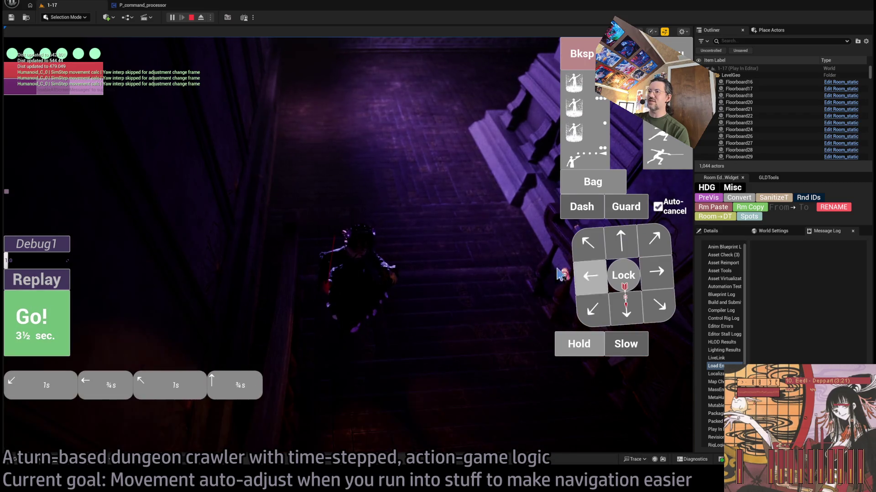
pyautogui.click(579, 68)
pyautogui.click(579, 69)
pyautogui.click(579, 68)
pyautogui.click(579, 69)
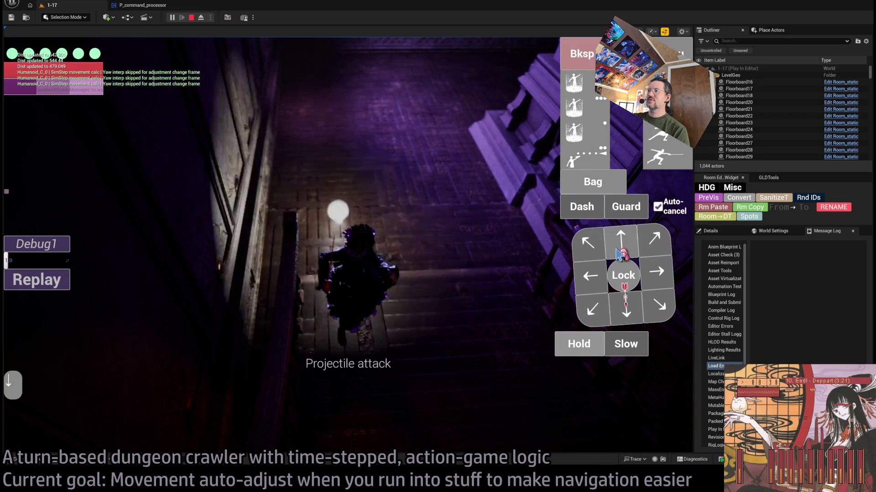
pyautogui.click(620, 253)
pyautogui.click(64, 313)
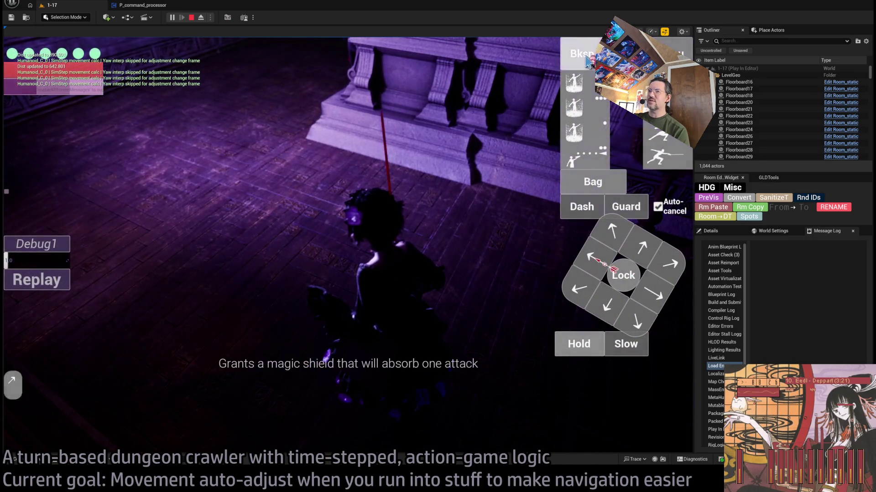
pyautogui.click(617, 250)
pyautogui.click(41, 313)
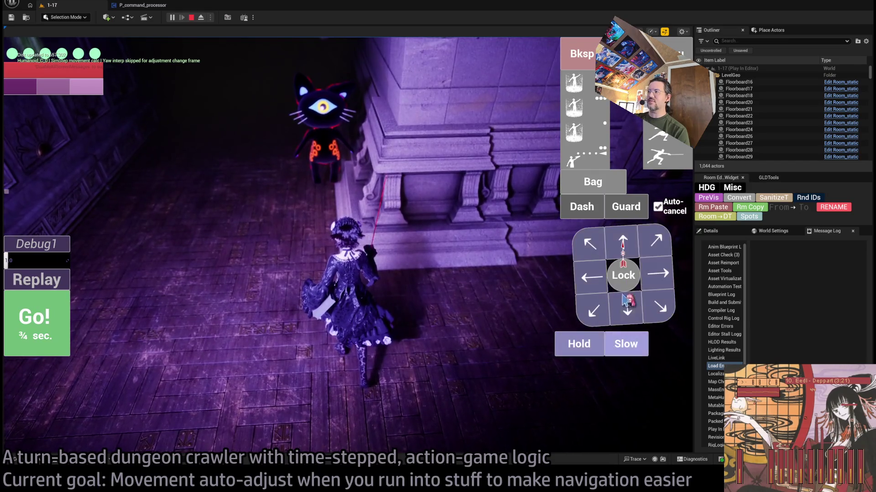
# Queue and execute rightward moves along the pillar beside the cat
pyautogui.click(657, 274)
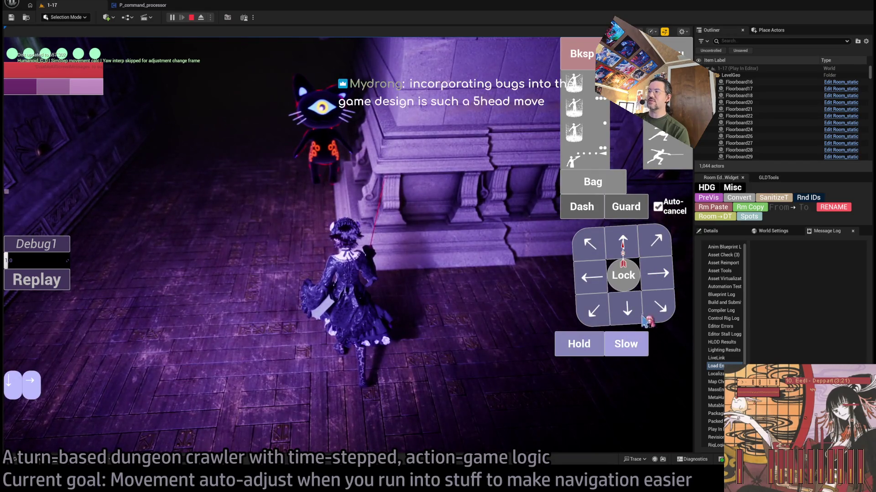
pyautogui.click(615, 345)
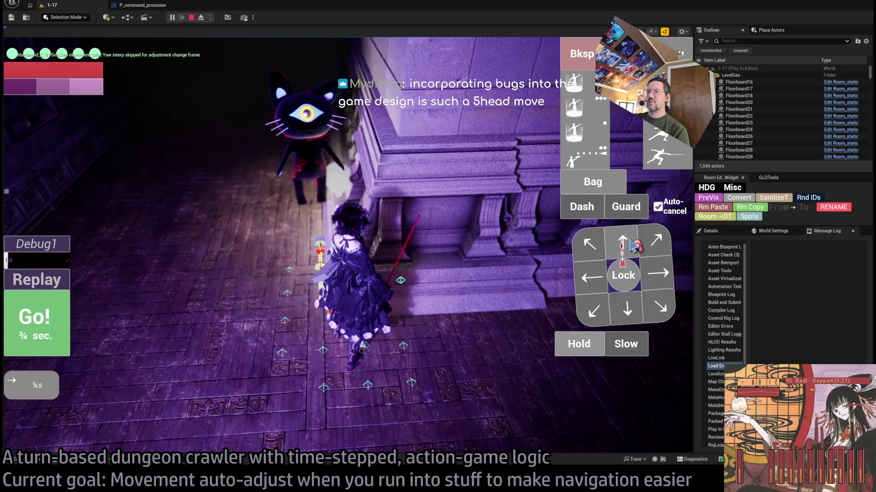
pyautogui.click(632, 246)
pyautogui.click(44, 327)
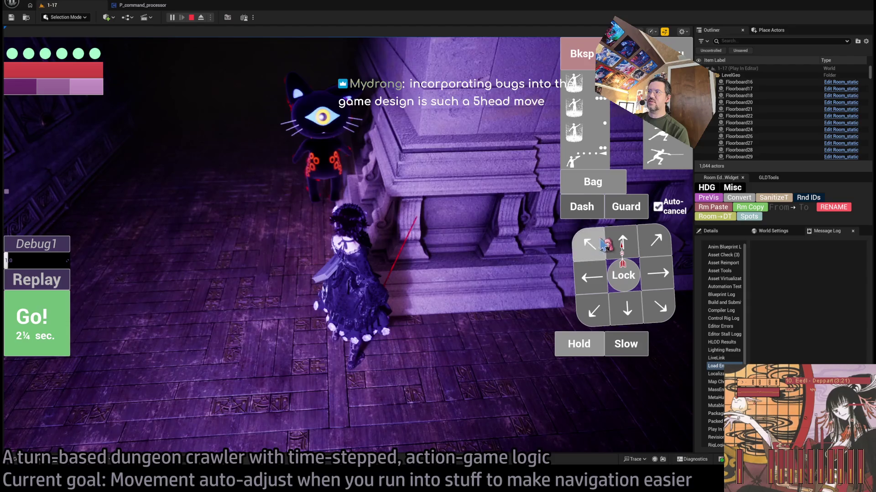
pyautogui.click(24, 327)
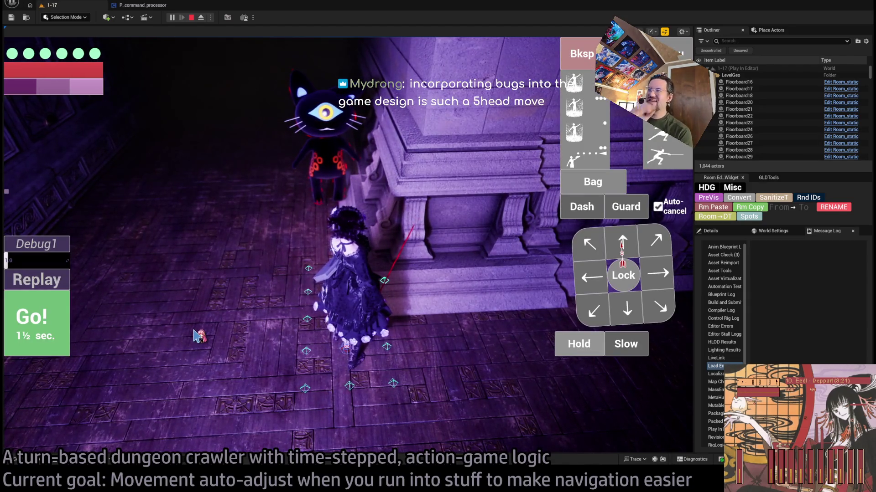
pyautogui.press('space')
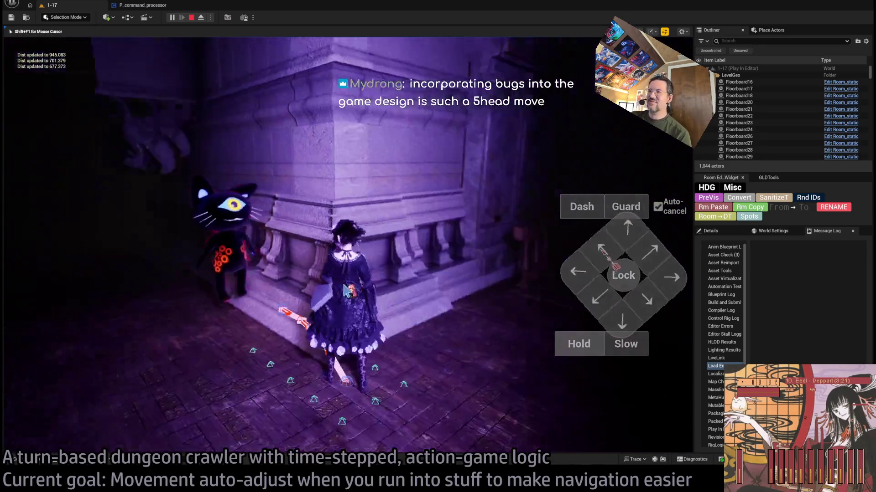
pyautogui.press('space')
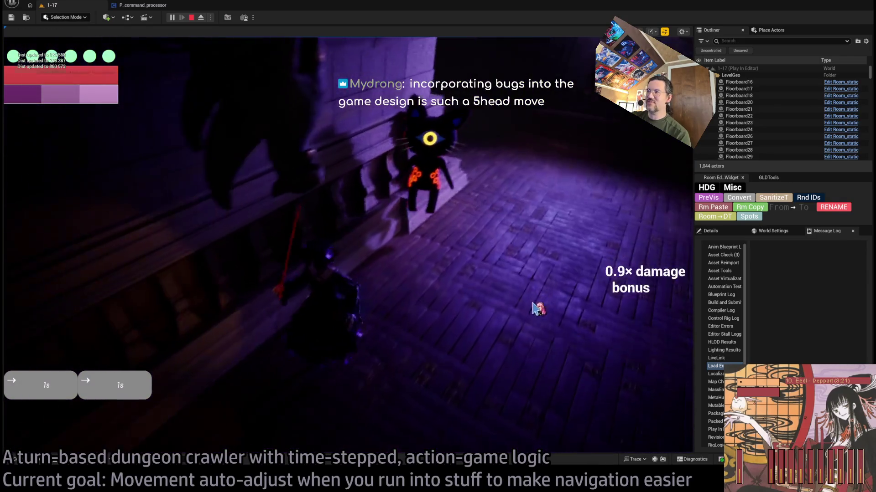
pyautogui.click(656, 275)
pyautogui.click(61, 322)
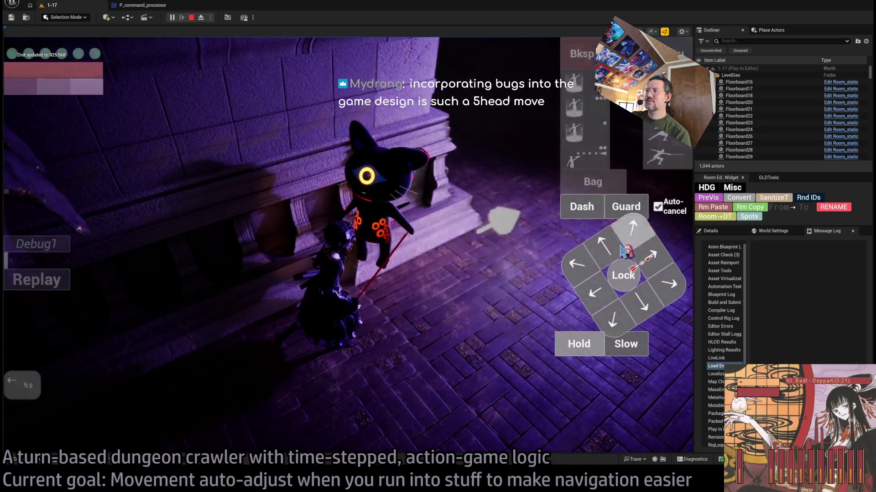
# Execute a downward move, then an up-right move and an up-left move
pyautogui.click(613, 319)
pyautogui.press('space')
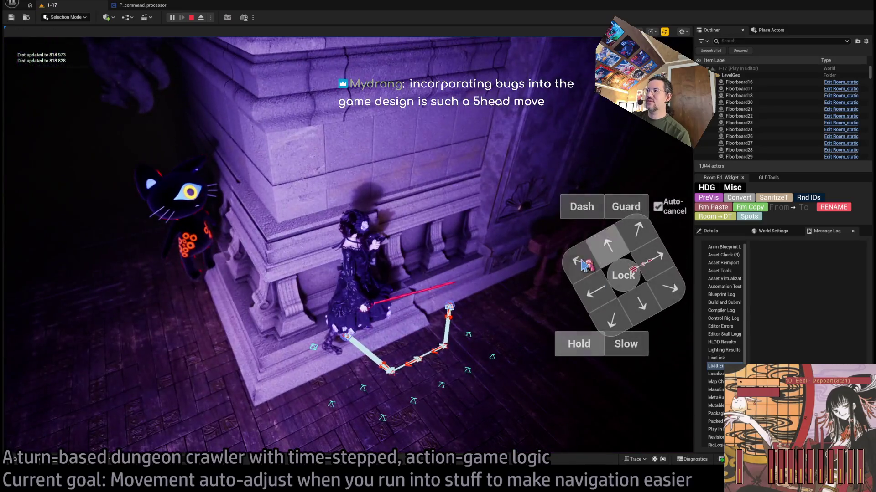
pyautogui.click(643, 253)
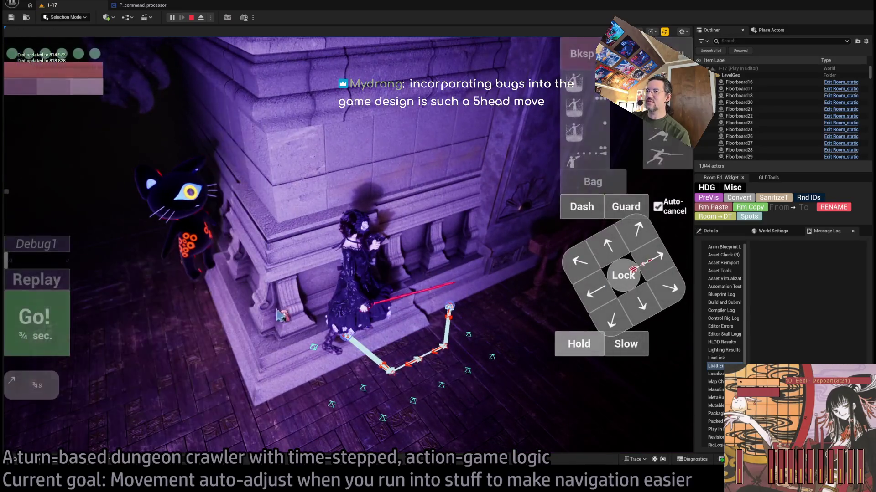
pyautogui.click(44, 327)
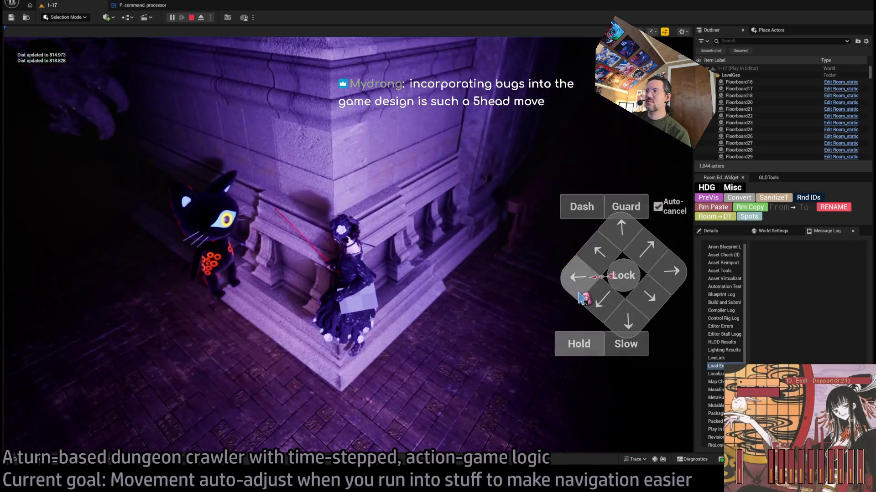
pyautogui.click(602, 255)
pyautogui.click(44, 328)
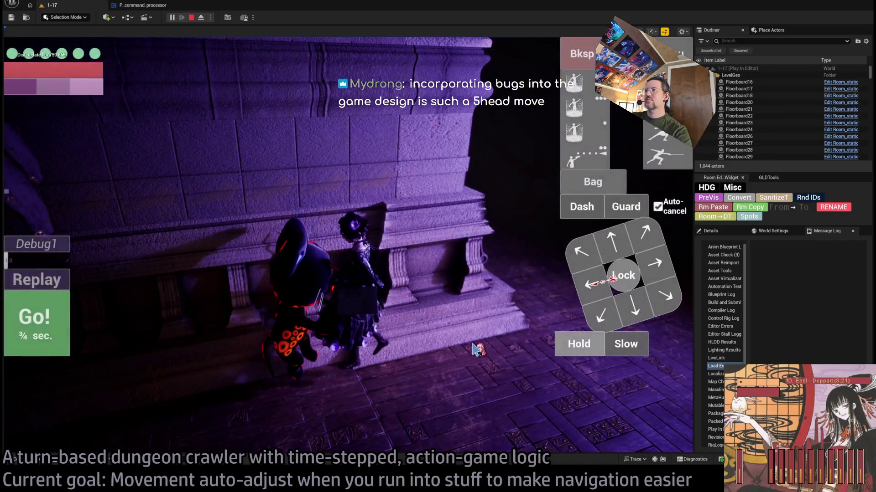
# Stop the playtest and select the Room_nav_MainFloor navigation surface
pyautogui.press('Escape')
pyautogui.moveTo(273, 279); pyautogui.dragTo(322, 279)
pyautogui.click(310, 274)
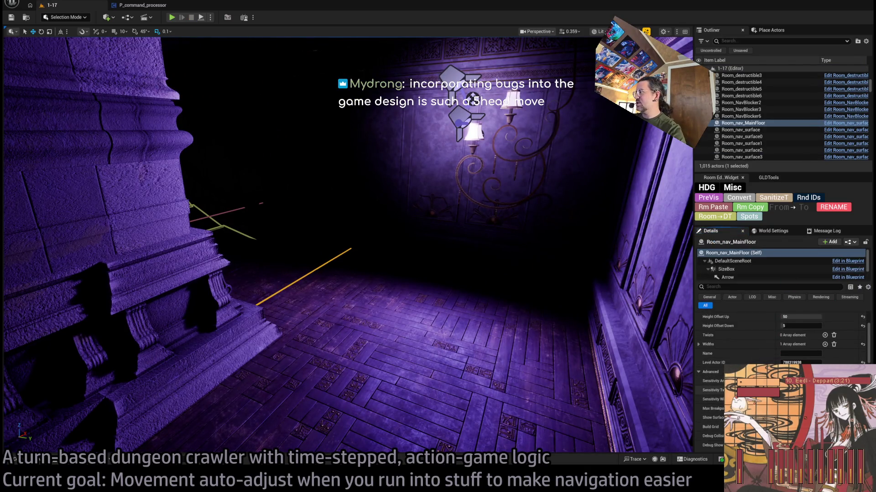
# Reset Room_nav_MainFloor's Height Offset Up from 50 to 5, then start a new playtest
pyautogui.scroll(-1, 782, 337)
pyautogui.scroll(3, 801, 341)
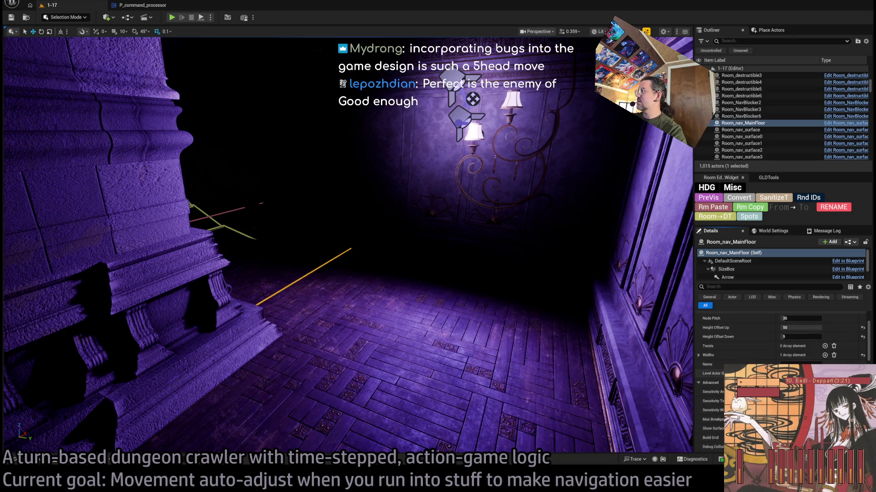
pyautogui.click(862, 340)
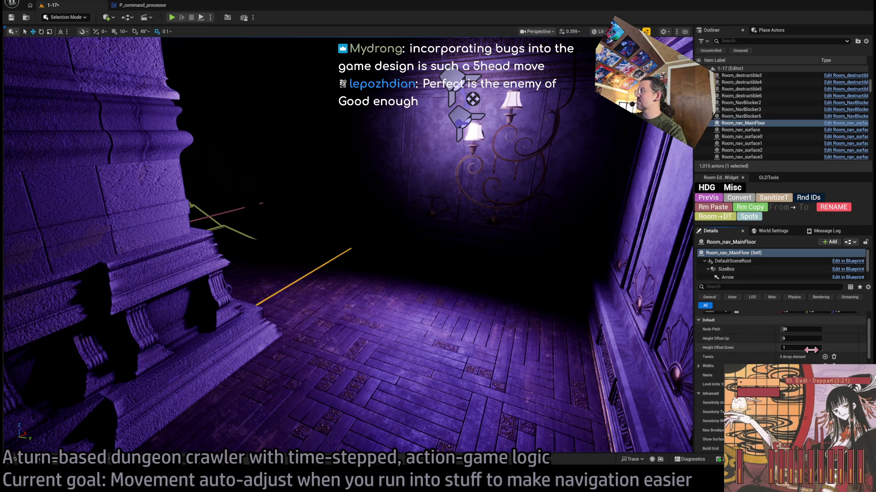
pyautogui.moveTo(489, 287); pyautogui.dragTo(489, 287)
pyautogui.click(171, 17)
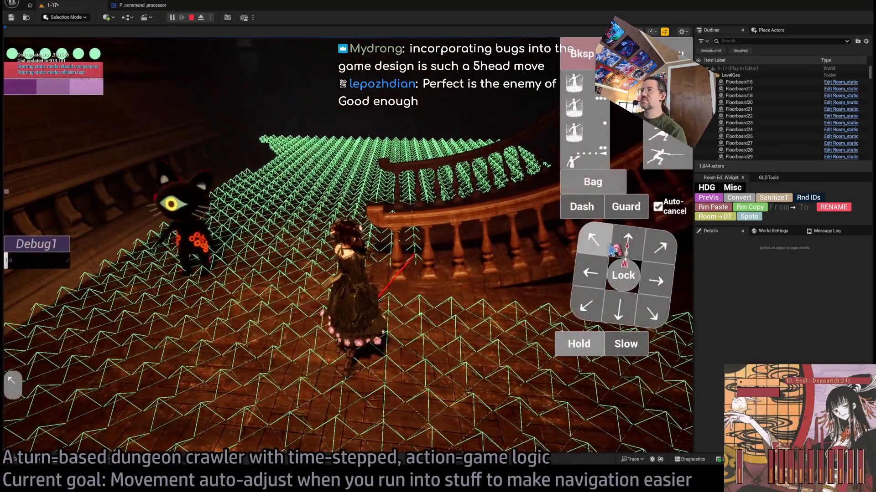
# Queue forward steps so the character walks across the floor into the dim corridor
pyautogui.click(622, 244)
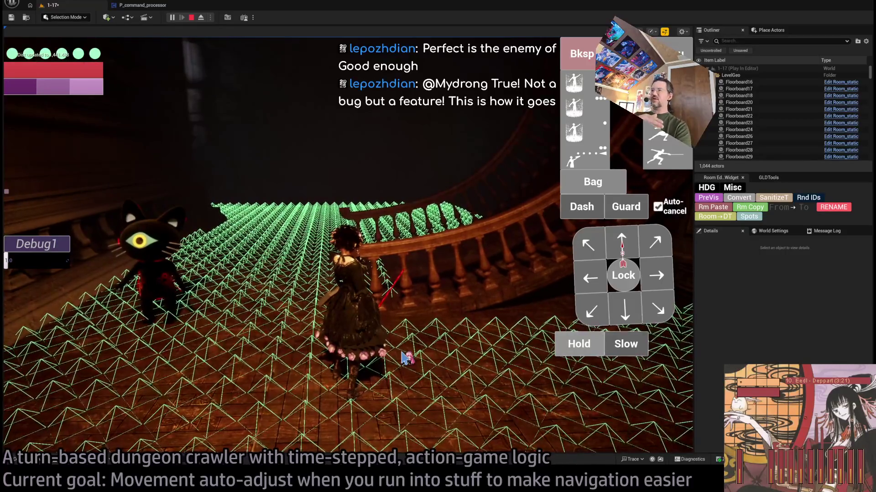
pyautogui.click(624, 241)
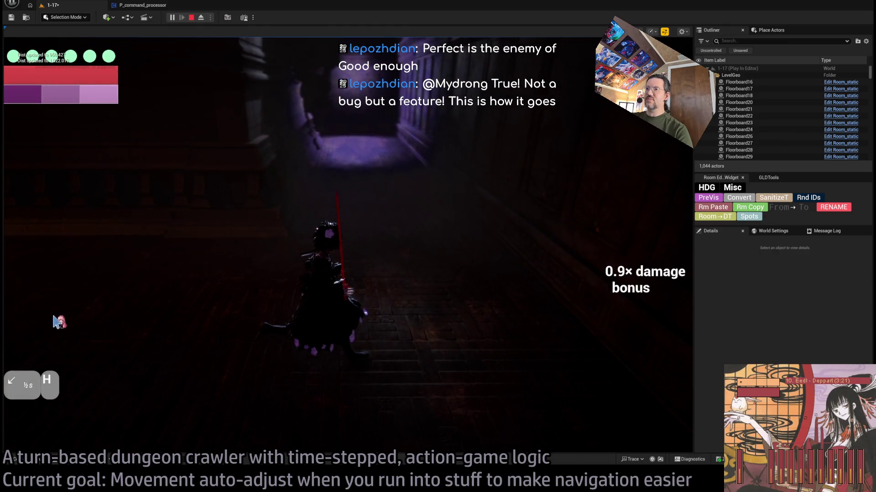
# Play several turns of leftward, down-left and forward moves along the purple wall
pyautogui.click(44, 324)
pyautogui.click(620, 244)
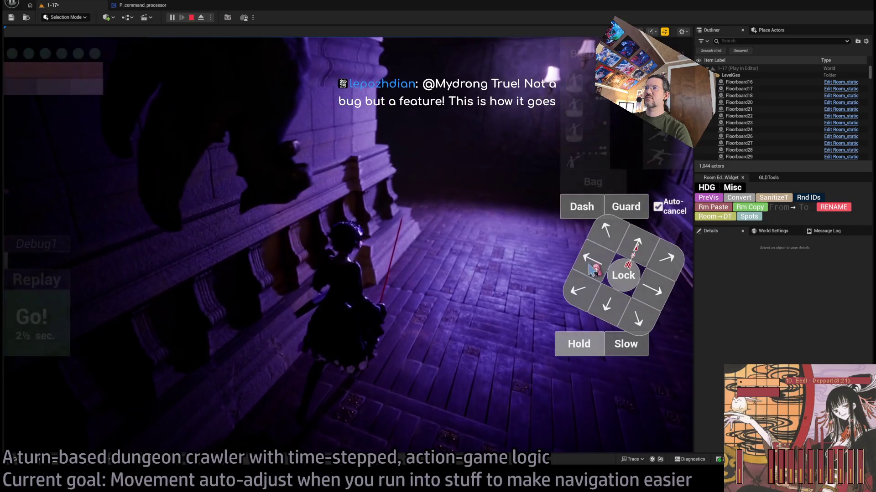
pyautogui.click(577, 270)
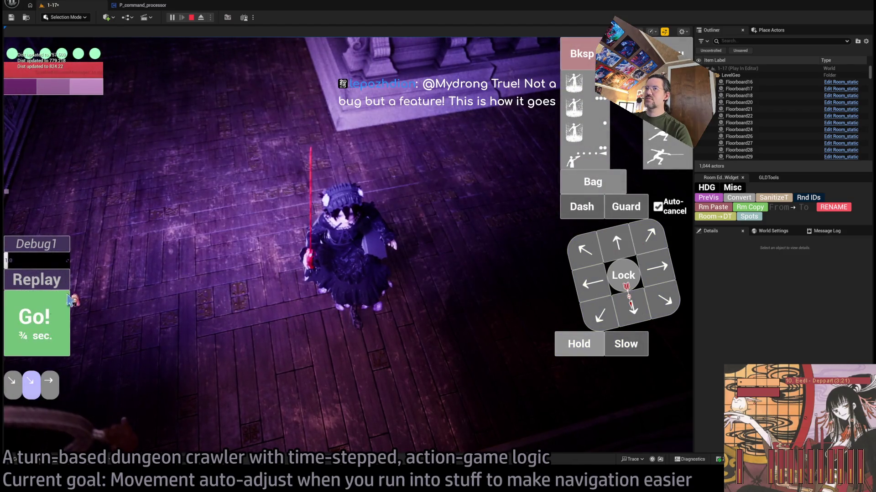
pyautogui.click(97, 292)
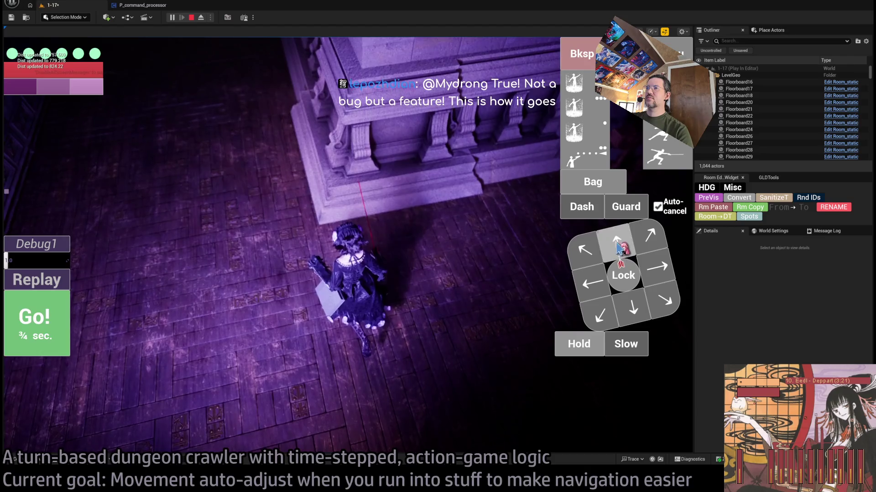
pyautogui.click(67, 321)
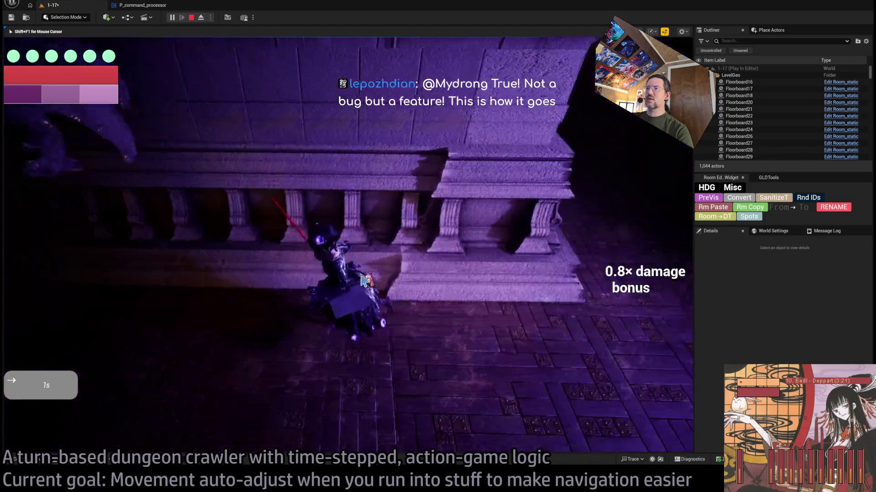
pyautogui.click(237, 306)
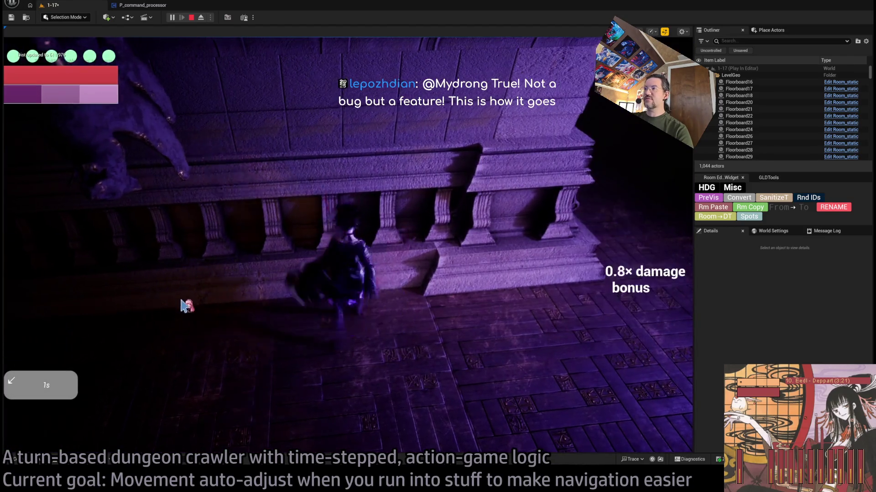
pyautogui.click(386, 297)
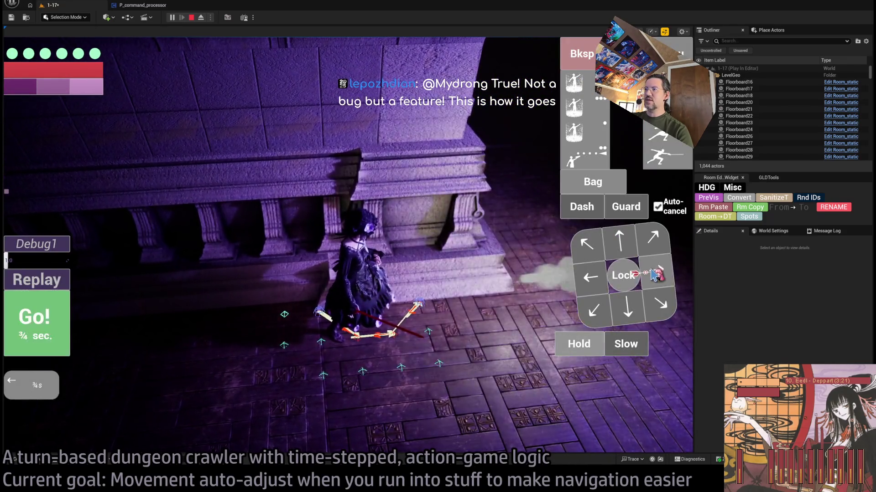
pyautogui.click(53, 314)
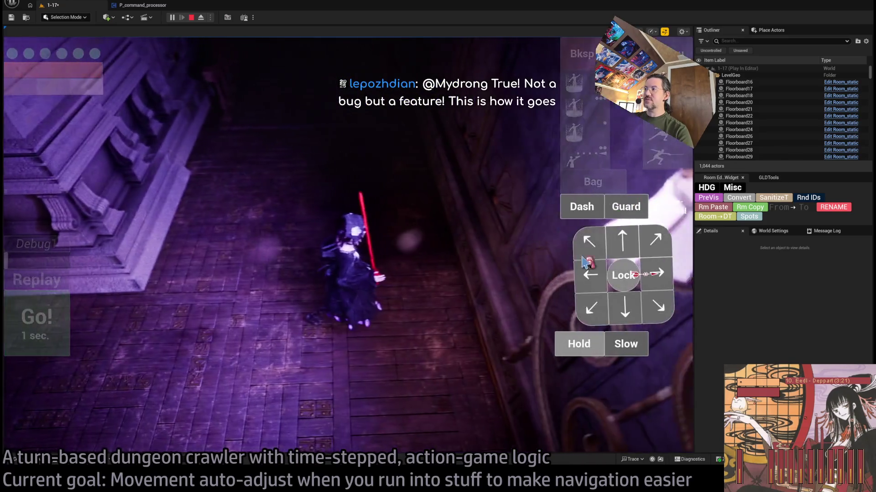
pyautogui.click(601, 307)
pyautogui.click(36, 324)
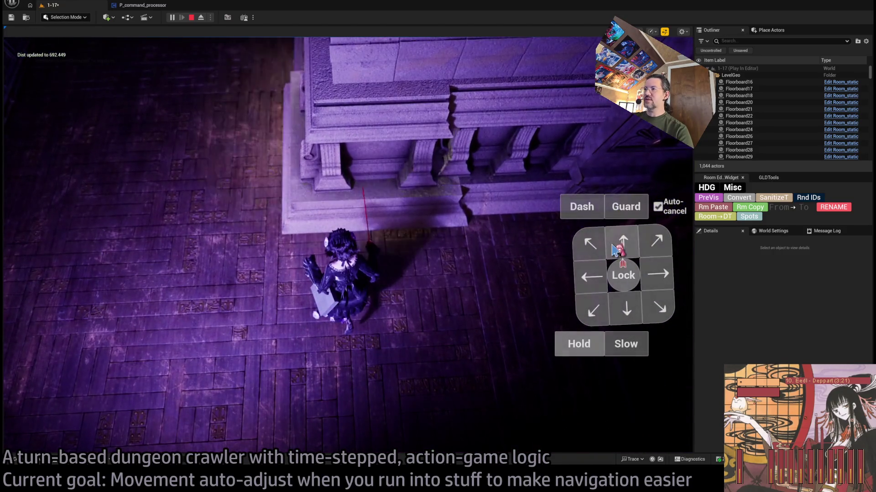
pyautogui.click(615, 248)
pyautogui.click(34, 319)
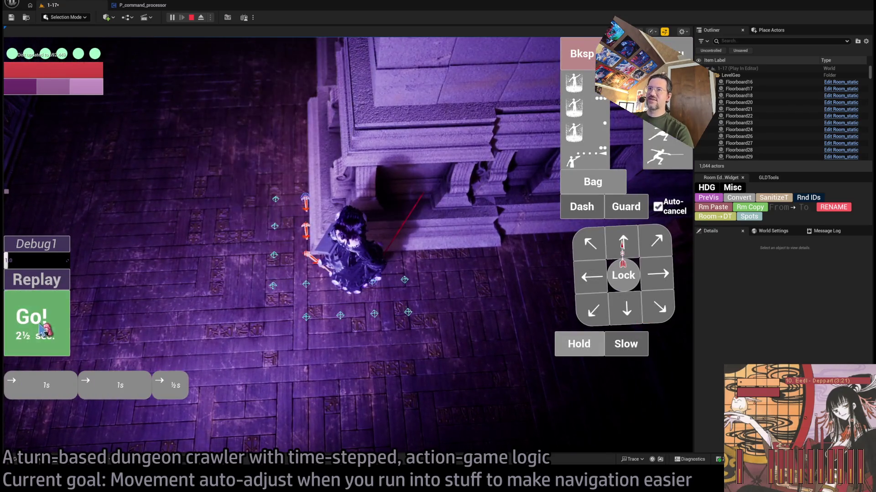
pyautogui.click(41, 326)
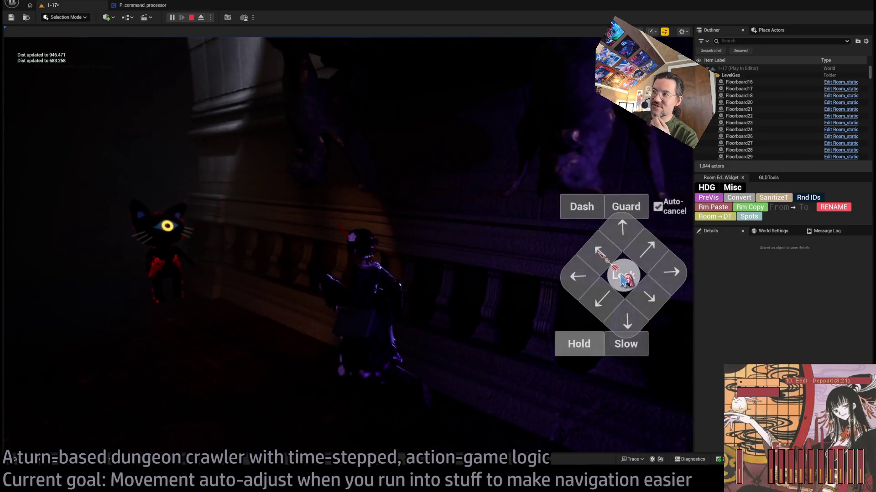
# Lock onto the cat, attack it with two queued thrusts, then stop the playtest
pyautogui.click(623, 276)
pyautogui.click(623, 248)
pyautogui.click(623, 250)
pyautogui.click(62, 328)
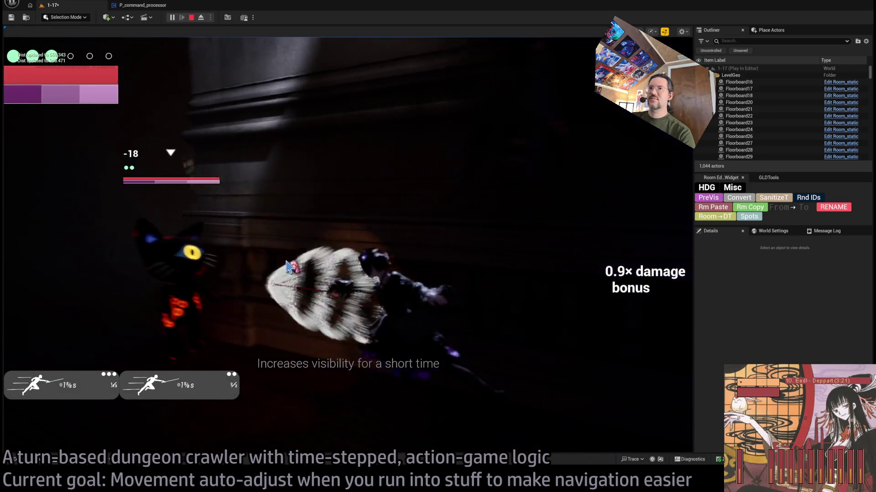
pyautogui.press('Escape')
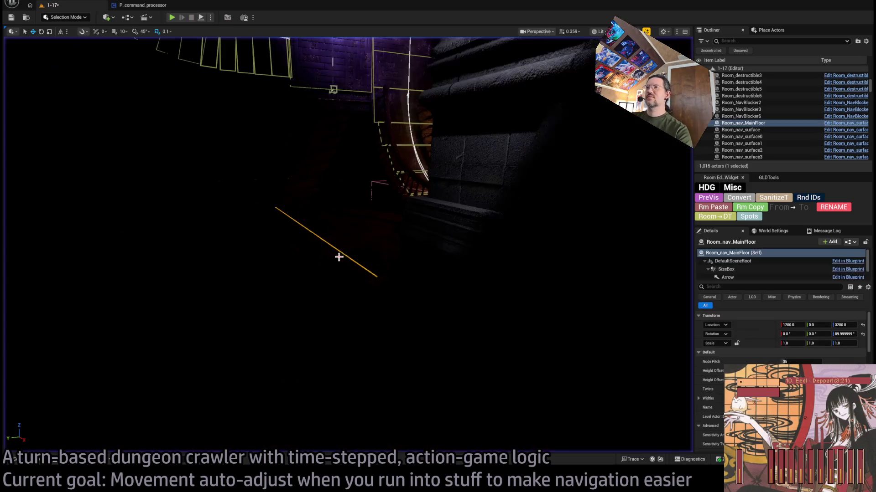
# Frame the Player start and curved staircase, save level 1-17, and switch to P_command_processor
pyautogui.moveTo(234, 307)
pyautogui.mouseDown()
pyautogui.moveTo(246, 164)
pyautogui.moveTo(256, 155)
pyautogui.moveTo(228, 150)
pyautogui.moveTo(248, 184)
pyautogui.mouseUp()
pyautogui.hotkey('ctrl', 's')
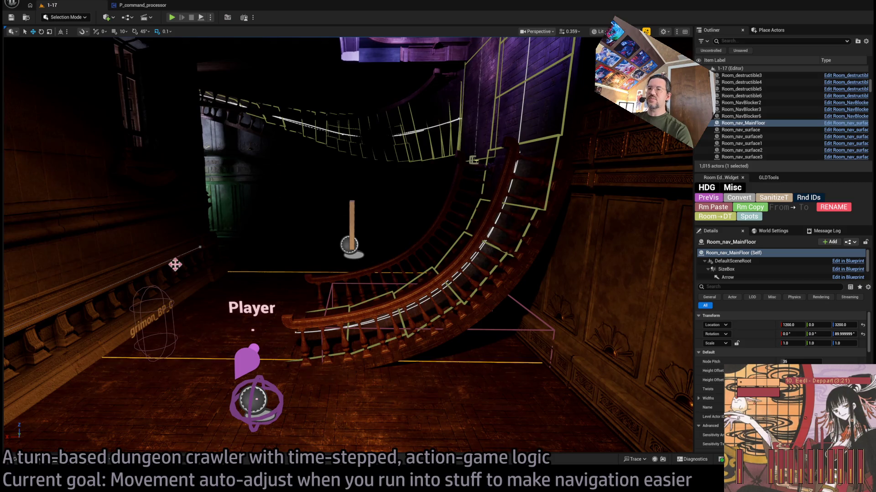
pyautogui.click(139, 5)
# Marquee-select the pathfinding fallback nodes from Query onward and collapse them with Ctrl+G
pyautogui.scroll(-5, 405, 283)
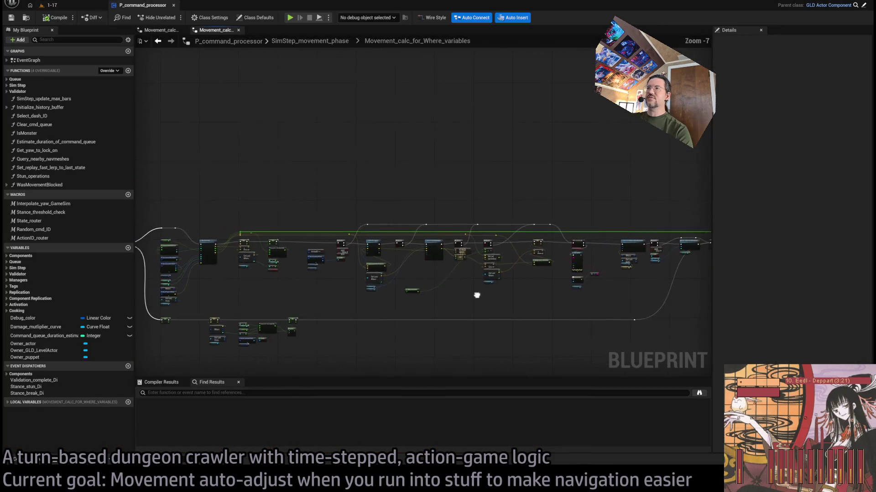
pyautogui.scroll(3, 477, 296)
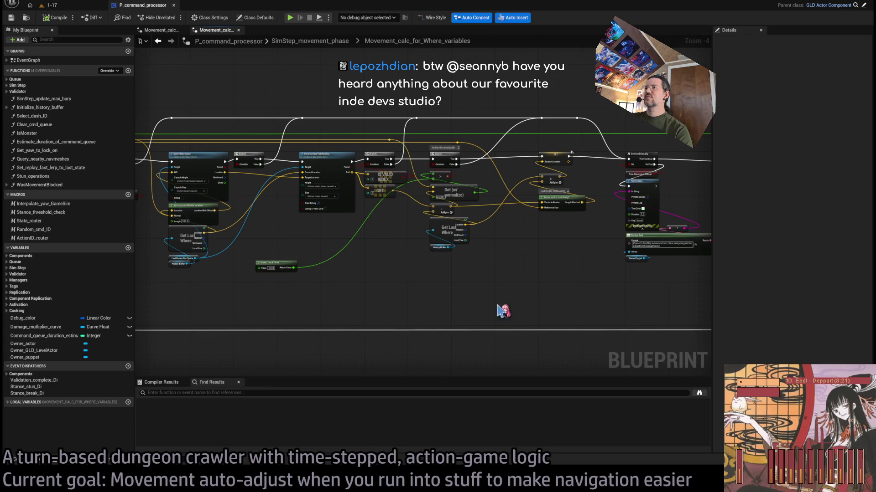
pyautogui.scroll(1, 451, 271)
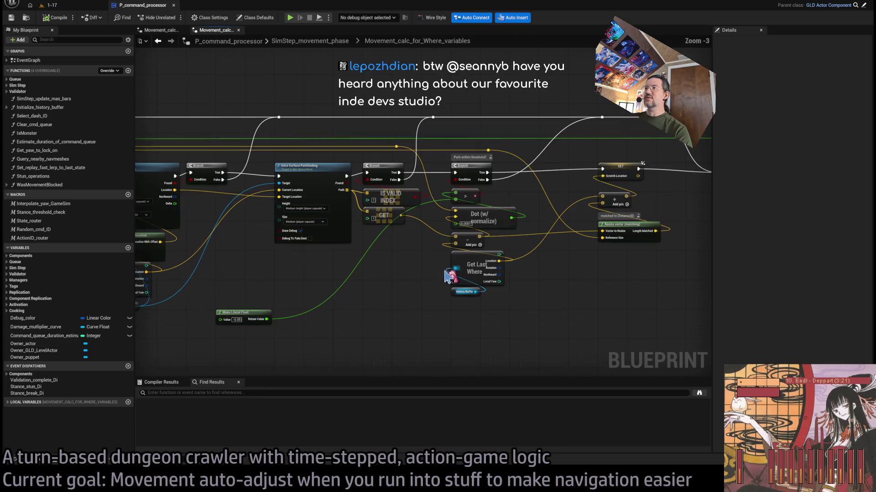
pyautogui.moveTo(272, 214); pyautogui.dragTo(459, 211)
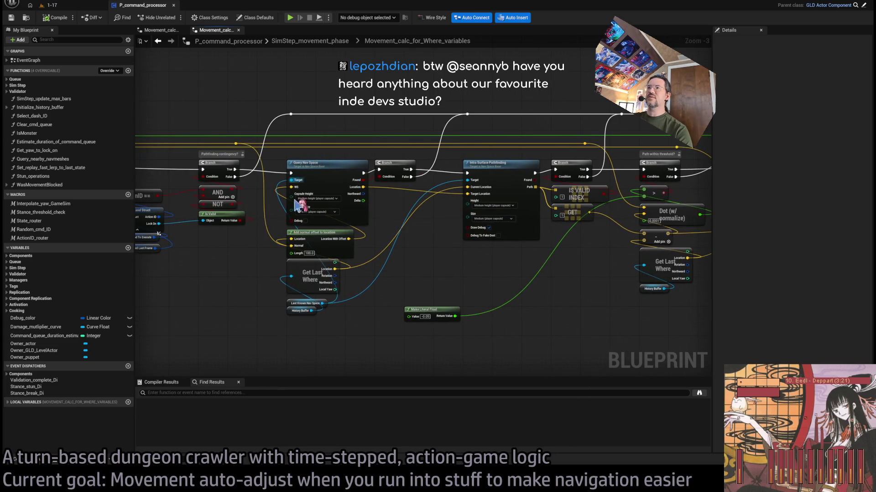
pyautogui.scroll(-1, 393, 318)
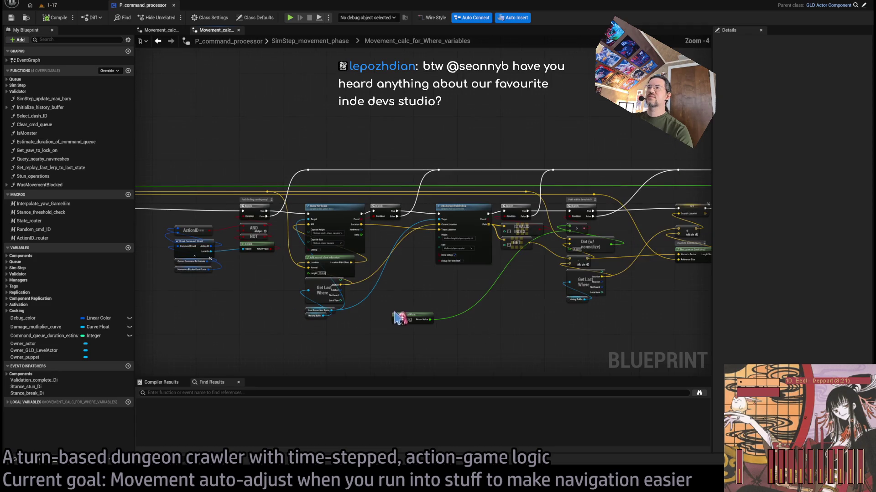
pyautogui.moveTo(312, 332)
pyautogui.mouseDown()
pyautogui.moveTo(600, 303)
pyautogui.moveTo(602, 345)
pyautogui.moveTo(413, 314)
pyautogui.moveTo(506, 304)
pyautogui.moveTo(465, 316)
pyautogui.moveTo(246, 260)
pyautogui.moveTo(225, 242)
pyautogui.moveTo(202, 239)
pyautogui.mouseUp()
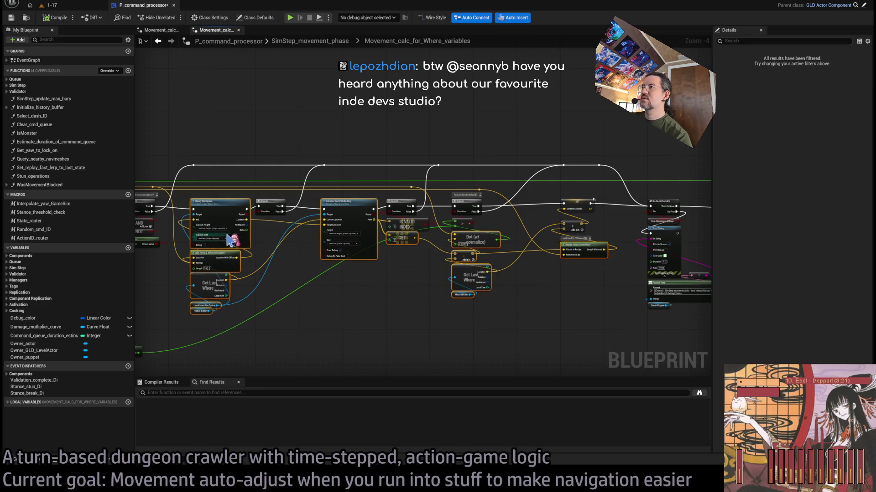
pyautogui.moveTo(500, 217)
pyautogui.mouseDown()
pyautogui.moveTo(404, 206)
pyautogui.moveTo(501, 218)
pyautogui.mouseUp()
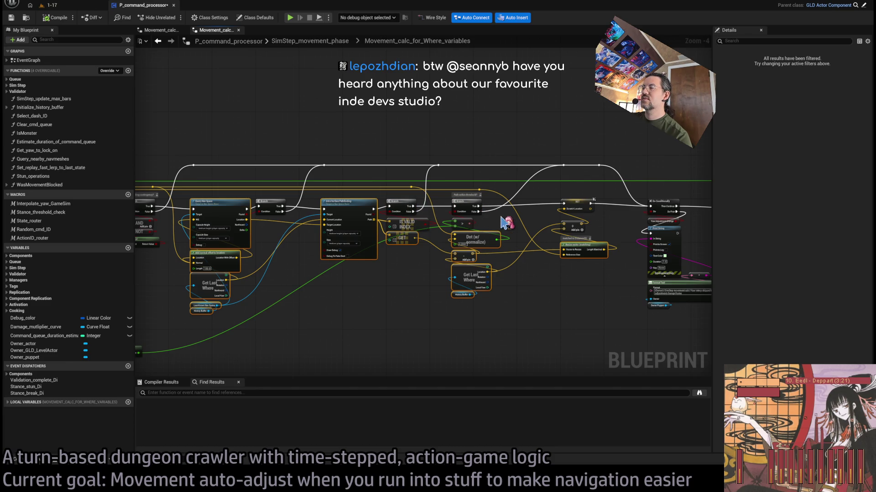
pyautogui.click(503, 222)
pyautogui.moveTo(615, 319)
pyautogui.mouseDown()
pyautogui.moveTo(319, 210)
pyautogui.moveTo(191, 217)
pyautogui.moveTo(205, 225)
pyautogui.mouseUp()
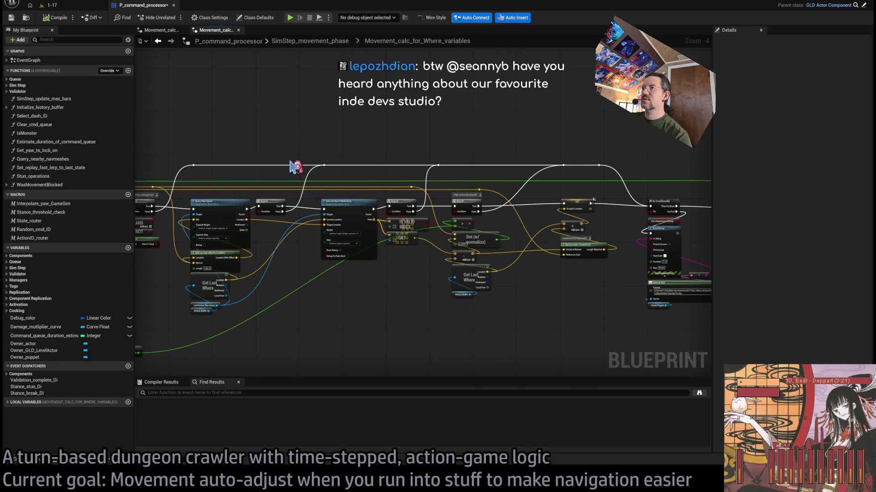
pyautogui.moveTo(196, 337)
pyautogui.mouseDown()
pyautogui.moveTo(541, 229)
pyautogui.moveTo(565, 204)
pyautogui.mouseUp()
pyautogui.moveTo(553, 310)
pyautogui.mouseDown()
pyautogui.moveTo(551, 288)
pyautogui.moveTo(652, 303)
pyautogui.moveTo(686, 295)
pyautogui.moveTo(588, 290)
pyautogui.moveTo(524, 269)
pyautogui.mouseUp()
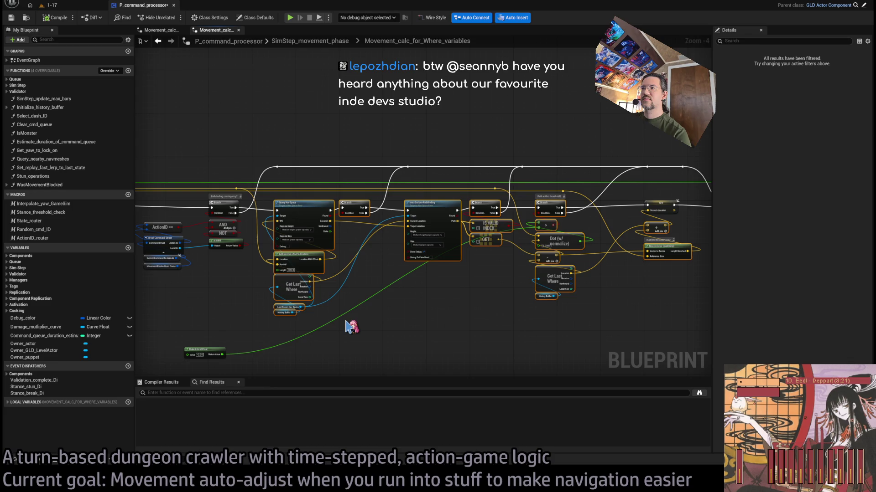
pyautogui.hotkey('ctrl', 'g')
# Delete the Make Literal Float node that fed the collapsed node
pyautogui.scroll(4, 456, 237)
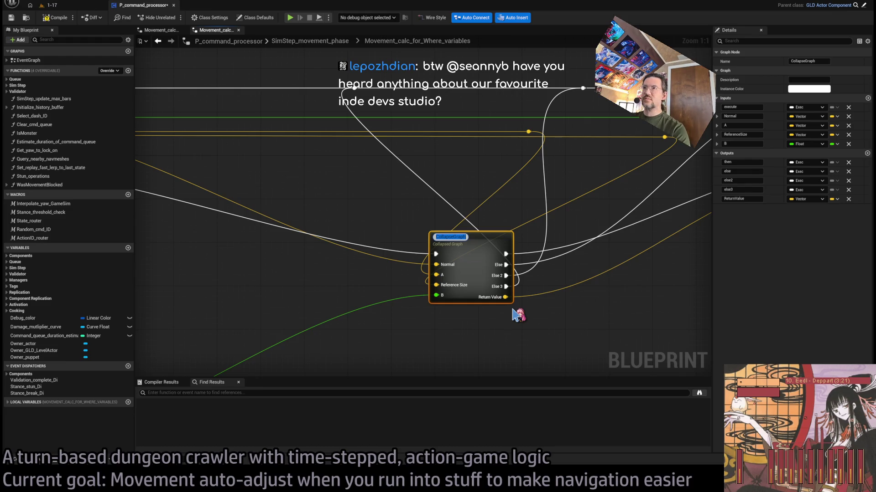
pyautogui.scroll(-3, 533, 329)
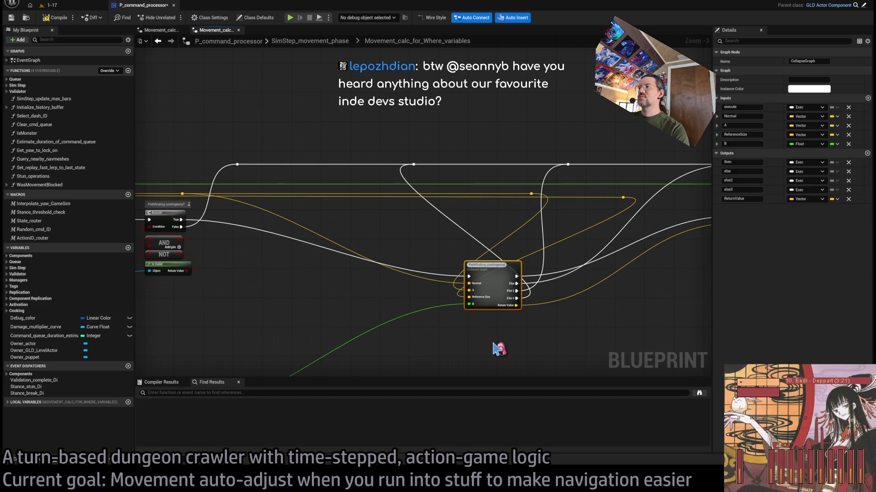
pyautogui.scroll(3, 502, 349)
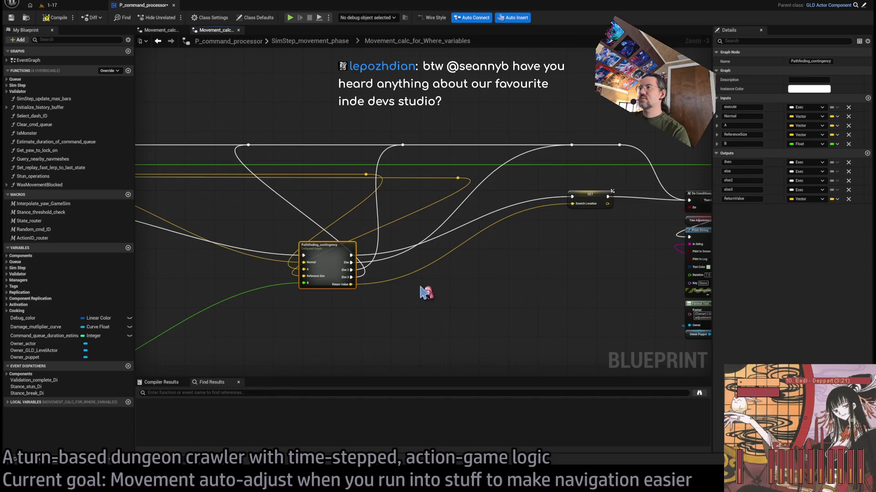
pyautogui.moveTo(404, 241)
pyautogui.mouseDown()
pyautogui.moveTo(319, 246)
pyautogui.moveTo(415, 269)
pyautogui.mouseUp()
pyautogui.scroll(-3, 484, 293)
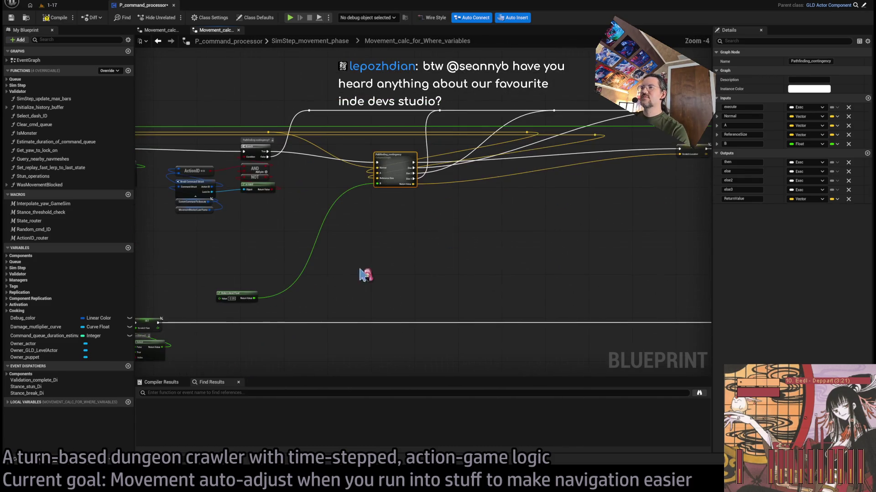
pyautogui.moveTo(231, 291); pyautogui.dragTo(398, 212)
pyautogui.scroll(3, 398, 213)
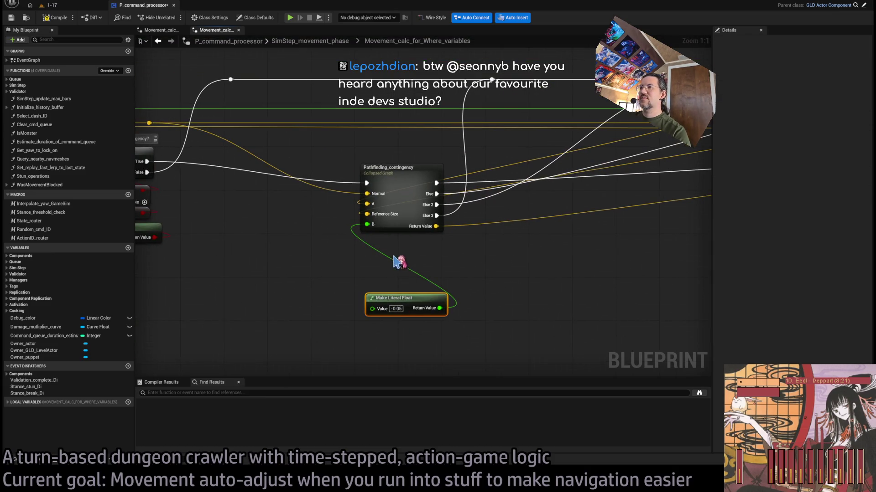
pyautogui.click(396, 309)
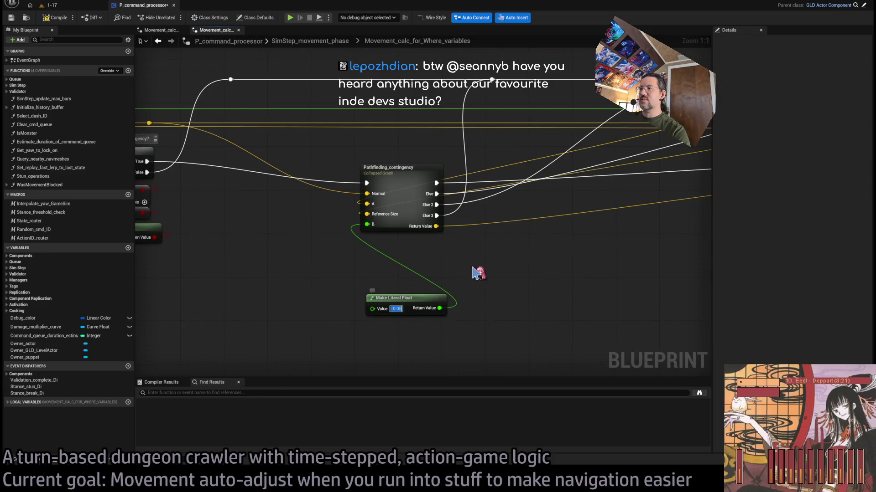
pyautogui.press('Delete')
pyautogui.click(404, 185)
# Rename the collapsed node's B input to DotAngleThr with a default value of -0.05
pyautogui.click(737, 144)
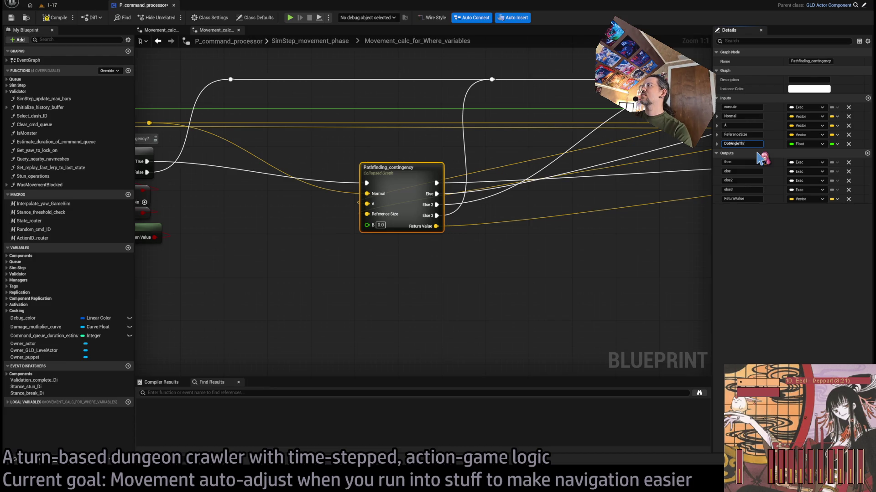
pyautogui.press('Return')
pyautogui.click(717, 144)
pyautogui.click(805, 153)
pyautogui.write('-0.05')
pyautogui.press('Return')
# Reconnect the yellow wire to the Pathfinding_contingency node's A pin
pyautogui.moveTo(418, 165)
pyautogui.mouseDown()
pyautogui.moveTo(450, 172)
pyautogui.moveTo(448, 201)
pyautogui.mouseUp()
pyautogui.moveTo(336, 192)
pyautogui.mouseDown()
pyautogui.moveTo(478, 214)
pyautogui.moveTo(405, 214)
pyautogui.mouseUp()
pyautogui.scroll(-2, 365, 307)
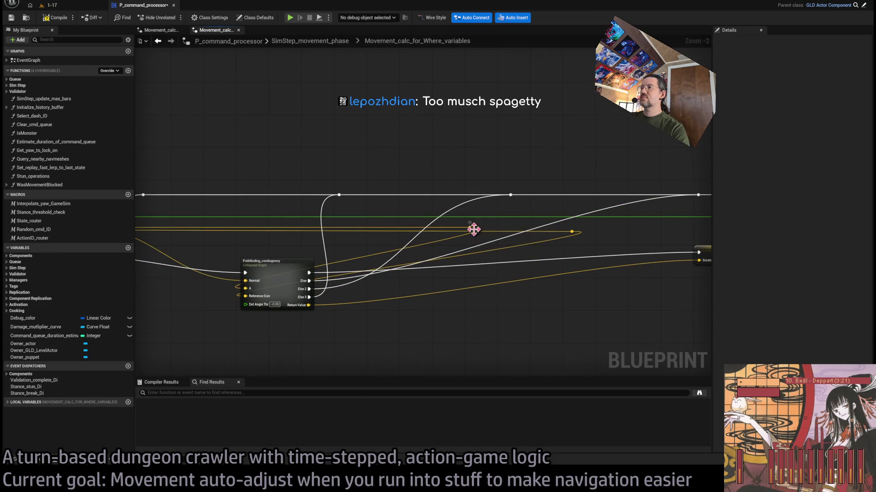
pyautogui.moveTo(179, 229)
pyautogui.mouseDown()
pyautogui.moveTo(385, 237)
pyautogui.moveTo(335, 235)
pyautogui.mouseUp()
pyautogui.scroll(2, 402, 285)
pyautogui.click(472, 269)
pyautogui.moveTo(413, 297); pyautogui.dragTo(439, 297)
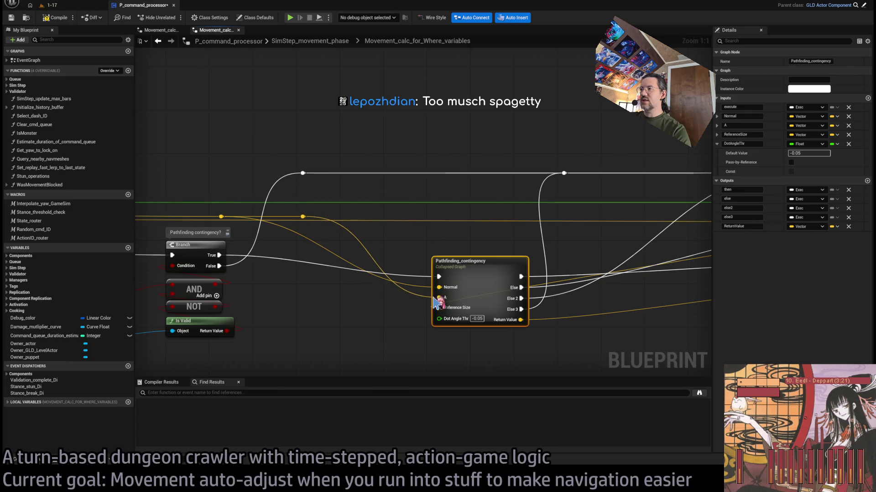
pyautogui.scroll(-3, 411, 320)
pyautogui.moveTo(557, 264); pyautogui.dragTo(661, 271)
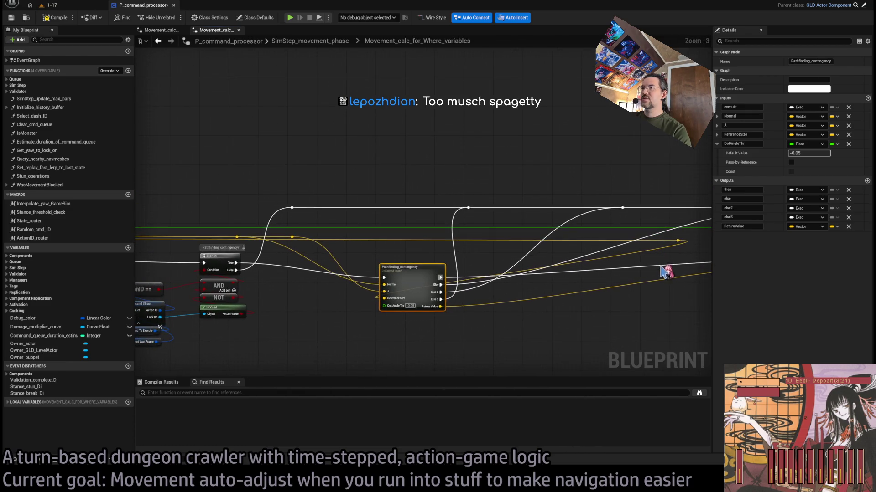
pyautogui.click(680, 243)
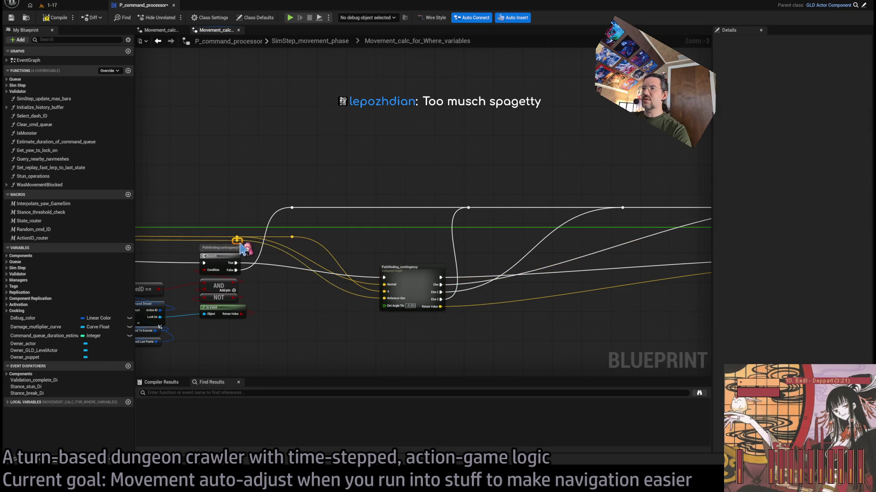
pyautogui.scroll(2, 351, 312)
pyautogui.moveTo(350, 312); pyautogui.dragTo(437, 292)
# Rename the Pathfinding_contingency node's ReferenceSize input to Distance3D
pyautogui.click(497, 237)
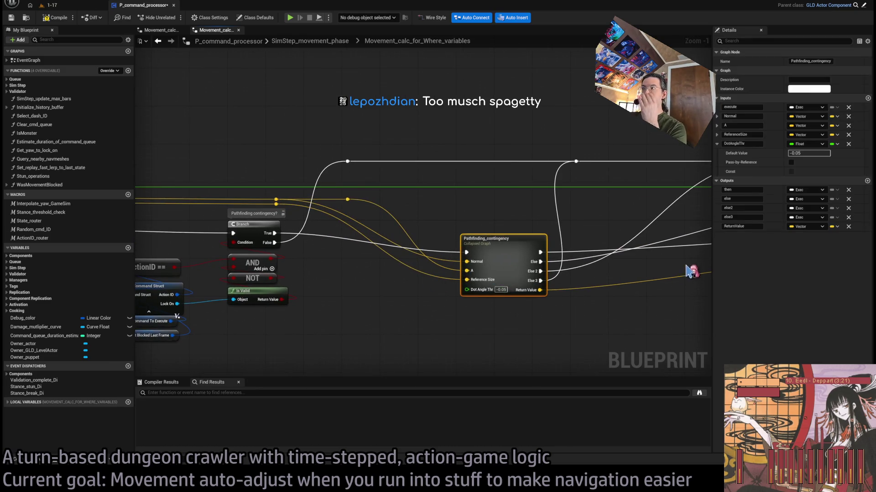
pyautogui.moveTo(437, 261); pyautogui.dragTo(553, 300)
pyautogui.moveTo(181, 297)
pyautogui.mouseDown()
pyautogui.moveTo(579, 302)
pyautogui.moveTo(385, 295)
pyautogui.moveTo(631, 294)
pyautogui.mouseUp()
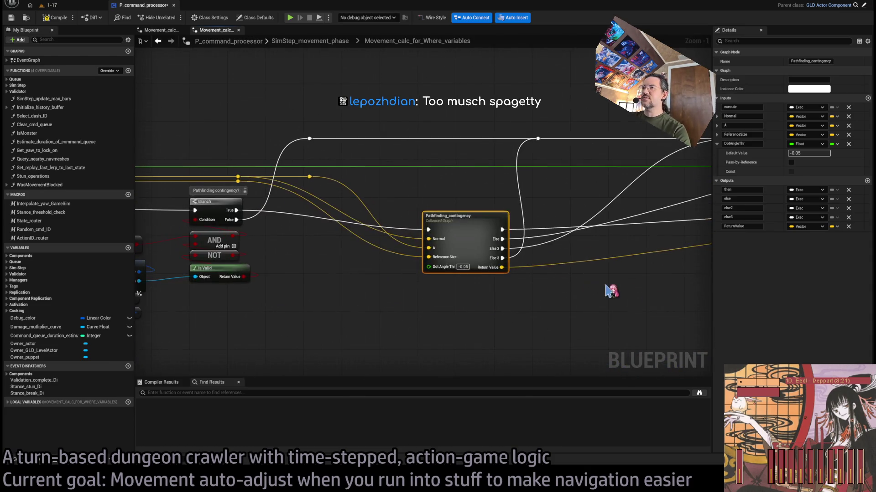
pyautogui.click(742, 226)
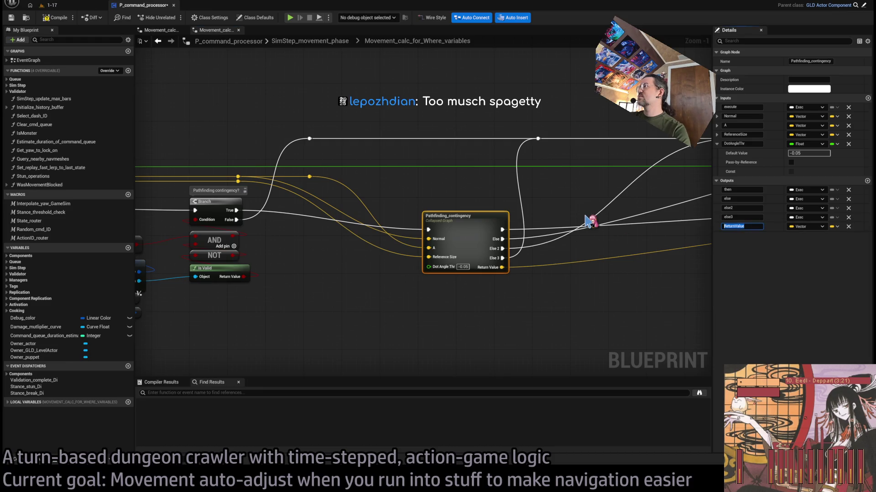
pyautogui.click(755, 135)
pyautogui.press('Return')
pyautogui.scroll(1, 474, 265)
# Inside Pathfinding_contingency, disconnect and delete the unused A input
pyautogui.doubleClick(457, 215)
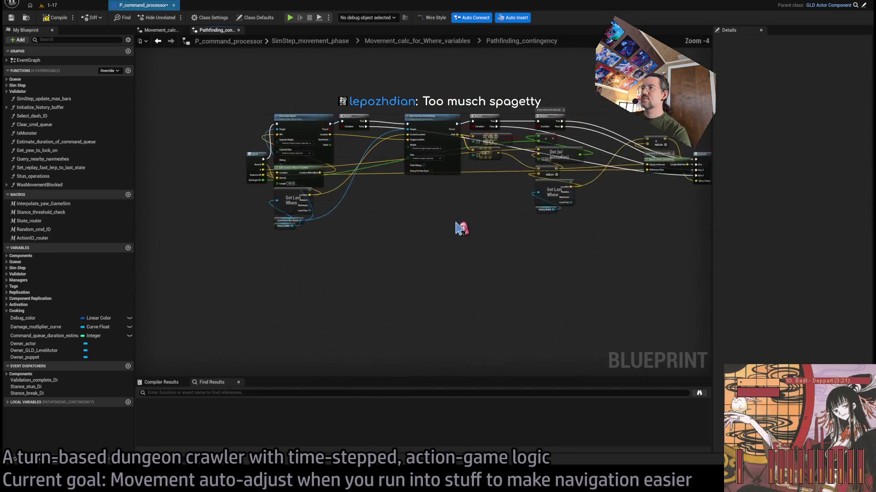
pyautogui.moveTo(437, 228); pyautogui.dragTo(280, 153)
pyautogui.keyDown('alt'); pyautogui.click(294, 173); pyautogui.keyUp('alt')
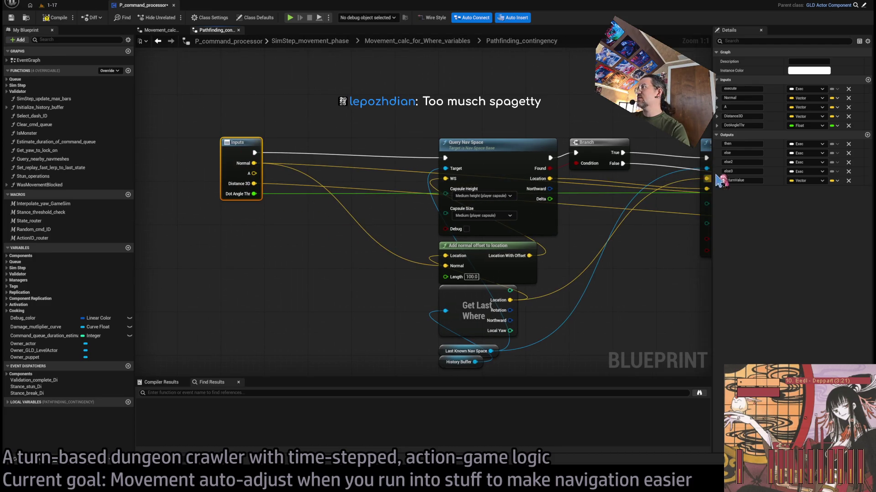
pyautogui.click(849, 108)
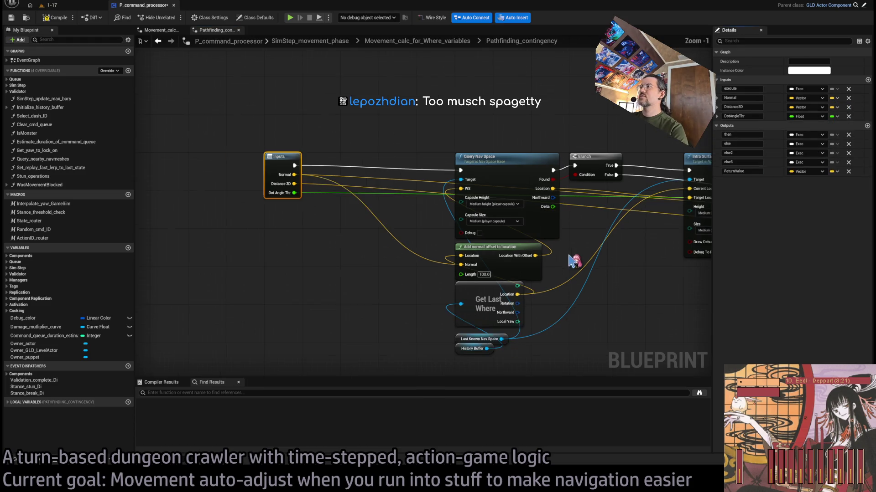
# Route the yellow wire above Query Nav Space with two levelled reroute points
pyautogui.scroll(-1, 273, 205)
pyautogui.moveTo(269, 199)
pyautogui.mouseDown()
pyautogui.moveTo(329, 147)
pyautogui.moveTo(340, 161)
pyautogui.mouseUp()
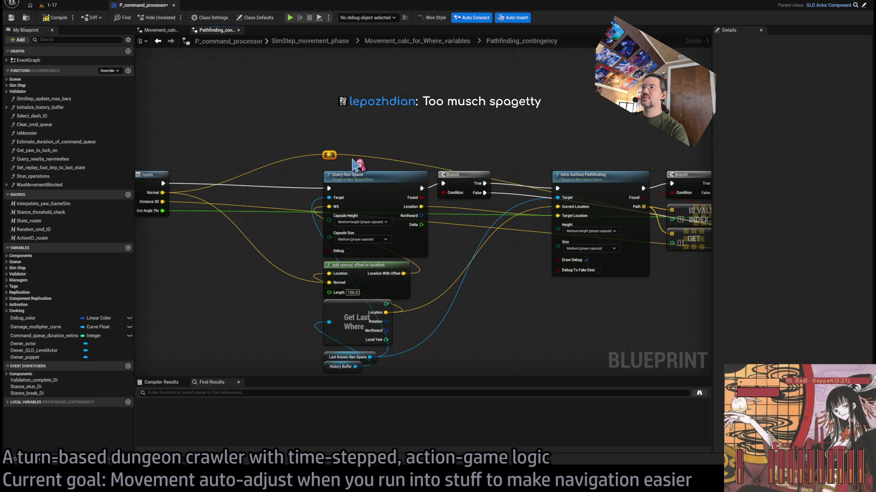
pyautogui.doubleClick(411, 164)
pyautogui.moveTo(411, 163)
pyautogui.mouseDown()
pyautogui.moveTo(648, 163)
pyautogui.moveTo(320, 185)
pyautogui.moveTo(397, 170)
pyautogui.moveTo(391, 176)
pyautogui.moveTo(706, 187)
pyautogui.mouseUp()
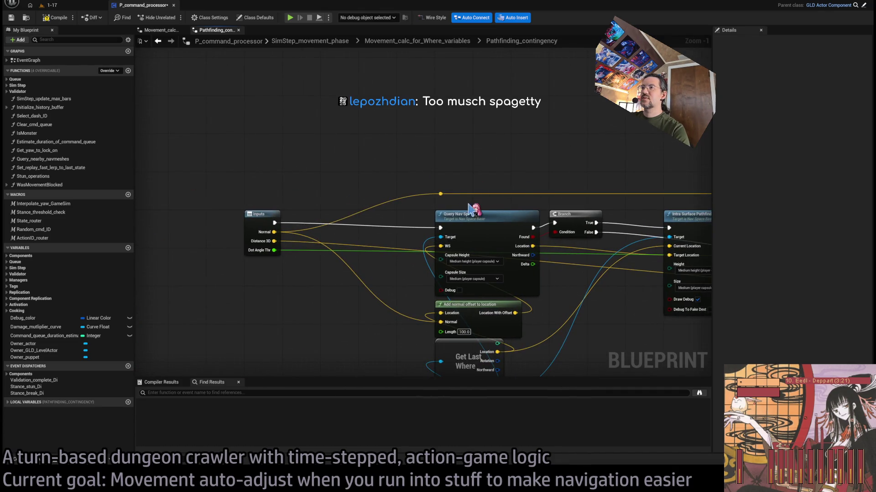
pyautogui.click(417, 41)
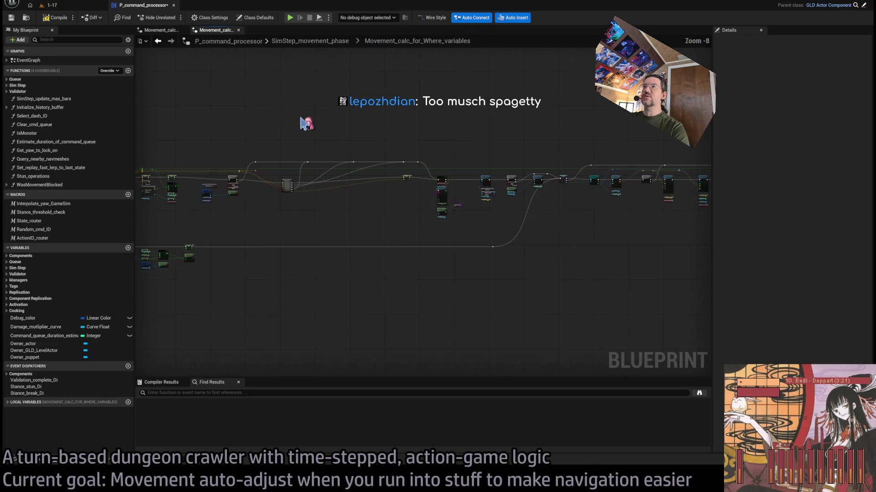
# Rename the Pathfinding_contingency node's Normal input to Desired Fwd Vec
pyautogui.scroll(5, 400, 222)
pyautogui.moveTo(513, 223)
pyautogui.mouseDown()
pyautogui.moveTo(368, 187)
pyautogui.moveTo(590, 173)
pyautogui.moveTo(592, 224)
pyautogui.moveTo(573, 212)
pyautogui.moveTo(581, 214)
pyautogui.mouseUp()
pyautogui.moveTo(450, 218); pyautogui.dragTo(406, 233)
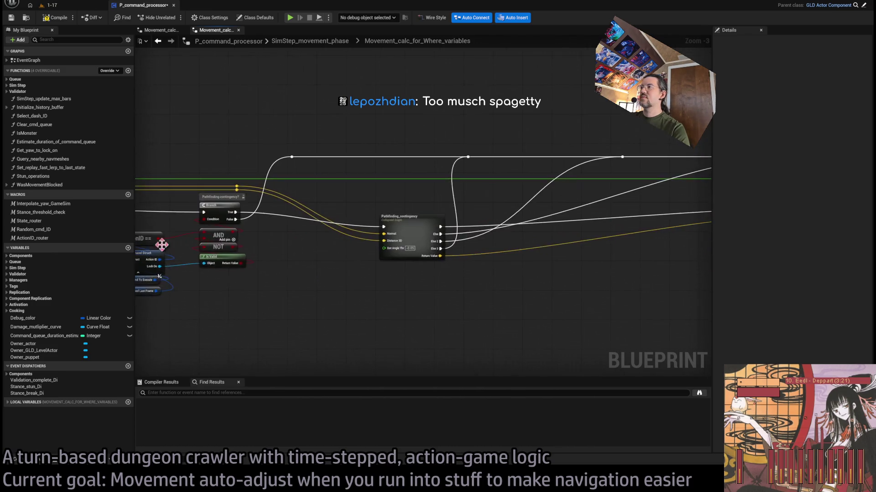
pyautogui.scroll(3, 405, 201)
pyautogui.click(404, 201)
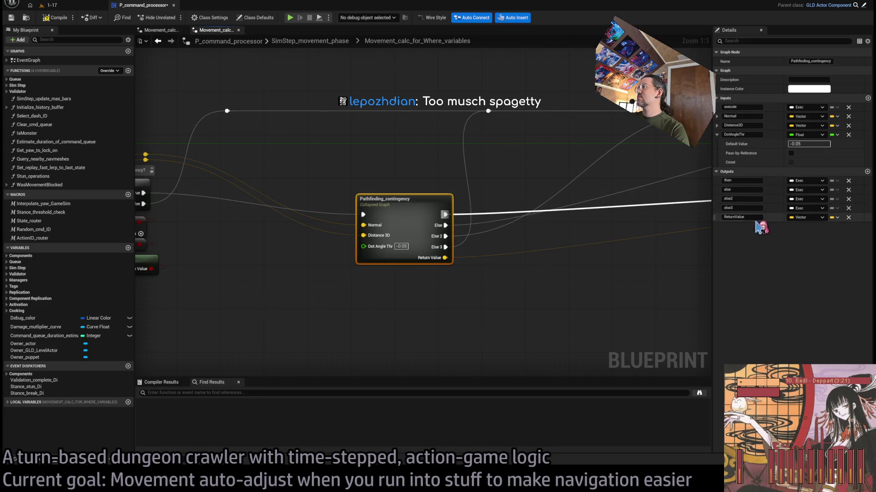
pyautogui.click(734, 117)
pyautogui.write('DesiredFwdVec')
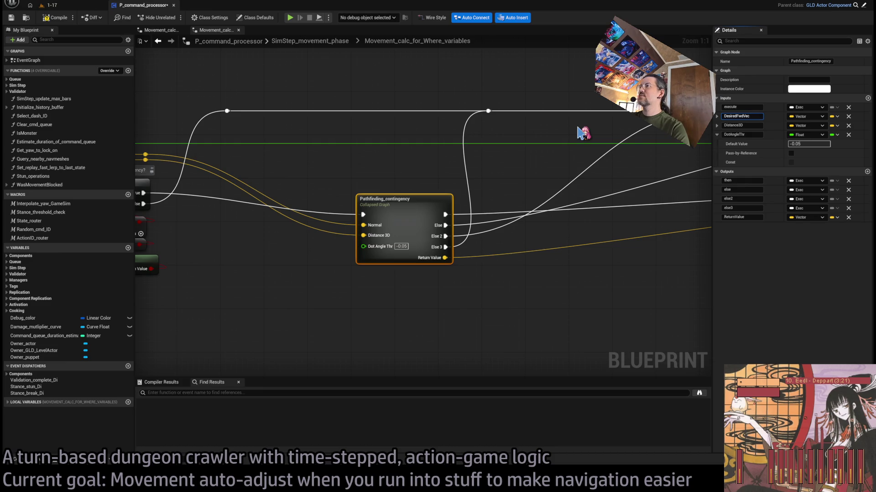
pyautogui.press('Return')
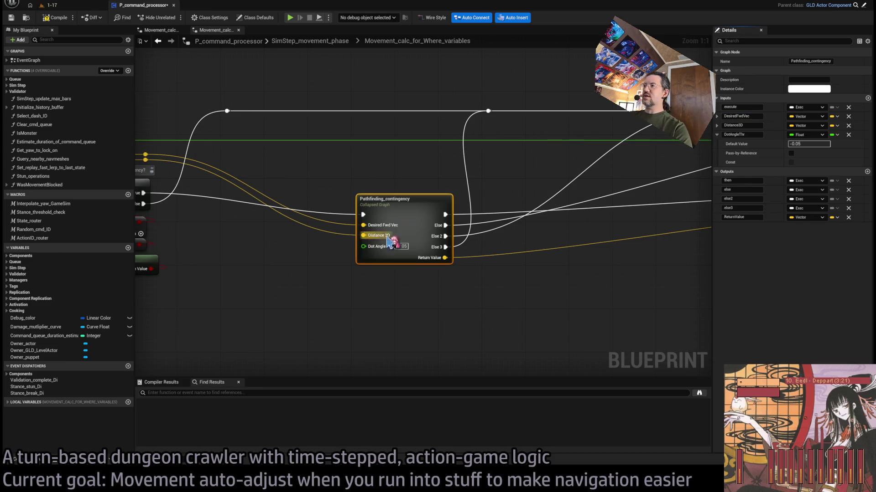
# Move the Else 3 exec link onto the Else output
pyautogui.scroll(-2, 512, 219)
pyautogui.moveTo(363, 254); pyautogui.dragTo(423, 212)
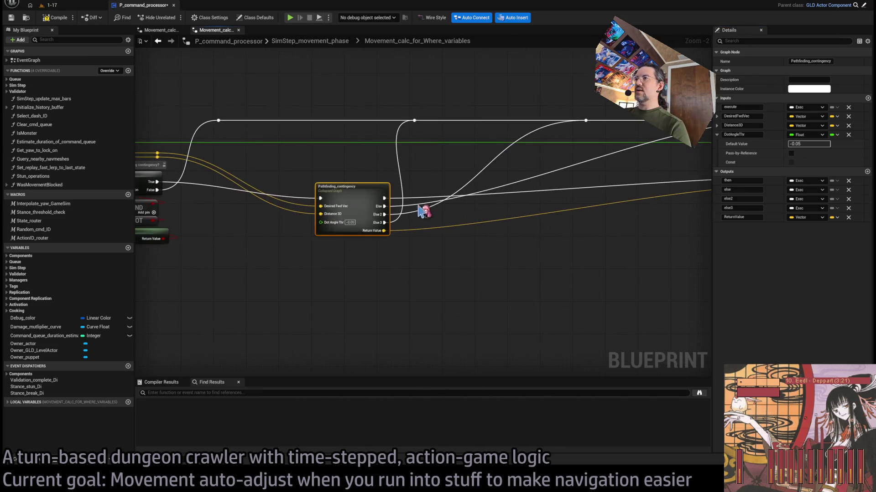
pyautogui.scroll(2, 416, 209)
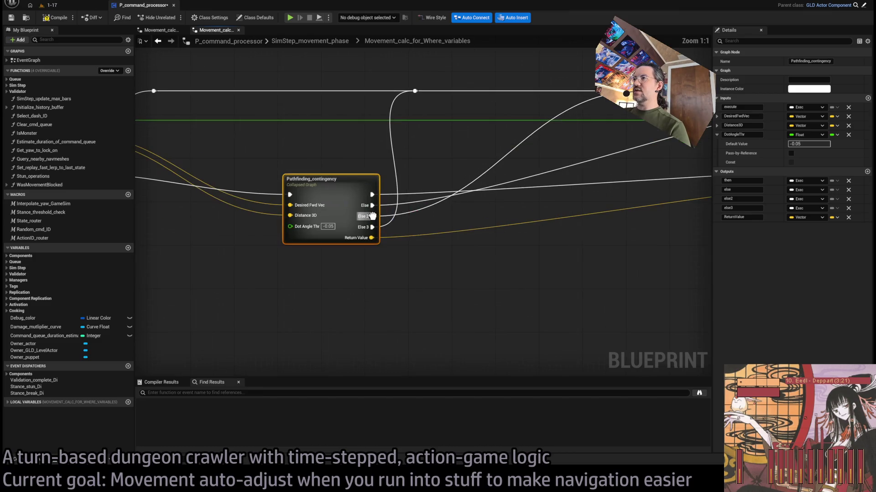
pyautogui.moveTo(372, 227); pyautogui.dragTo(373, 206)
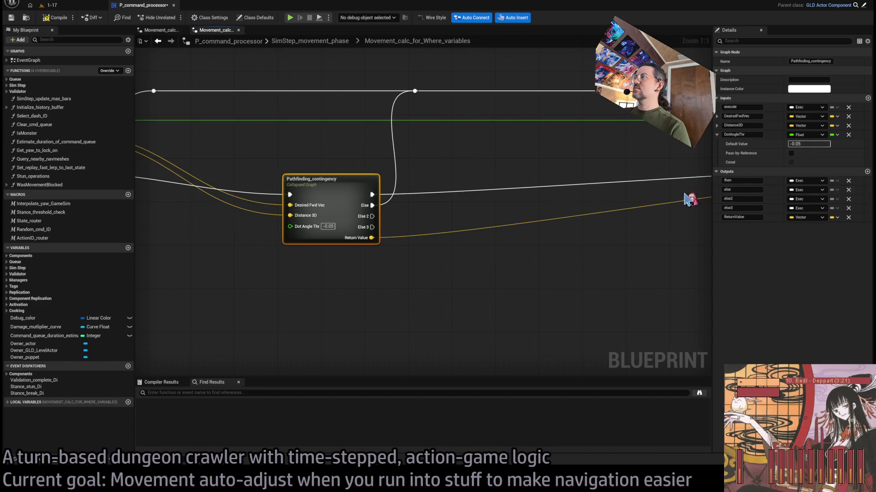
# Rename then and else to Contingency Found and Not Found, and delete else2 and else3
pyautogui.click(746, 181)
pyautogui.write('Contingency_found')
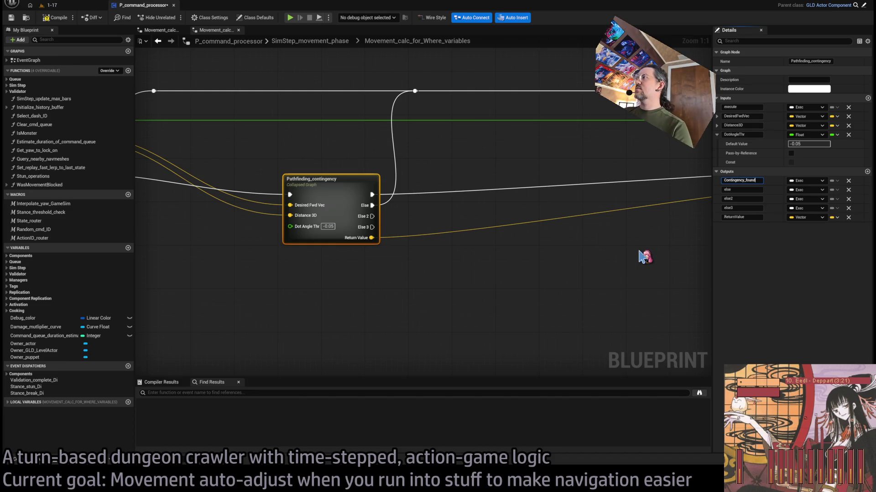
pyautogui.press('Tab')
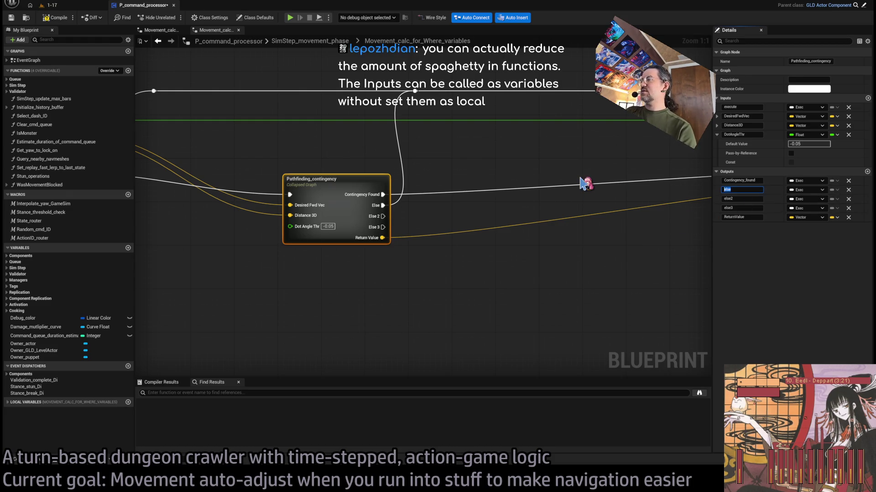
pyautogui.write('Not_found')
pyautogui.press('Return')
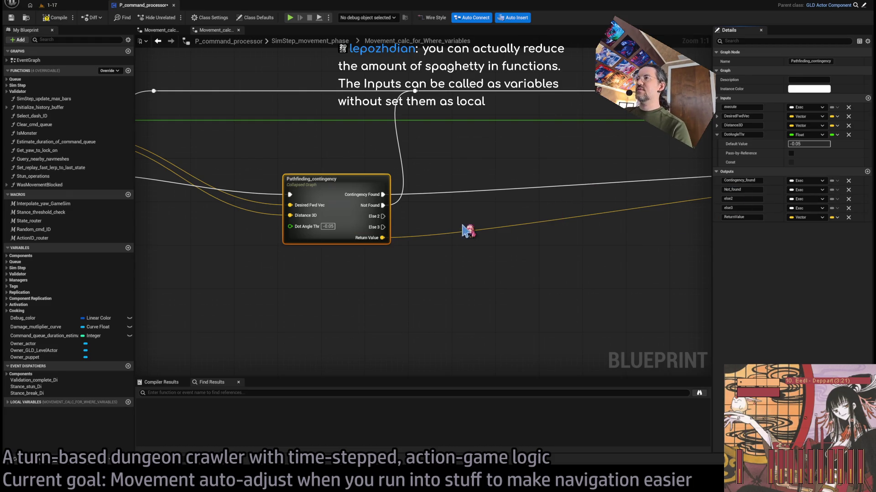
pyautogui.click(848, 199)
pyautogui.click(849, 199)
# Rename ReturnValue to New Scratch Location and open the collapsed graph
pyautogui.scroll(-3, 587, 239)
pyautogui.scroll(1, 469, 257)
pyautogui.moveTo(469, 257); pyautogui.dragTo(585, 253)
pyautogui.write('NewScratchLocation')
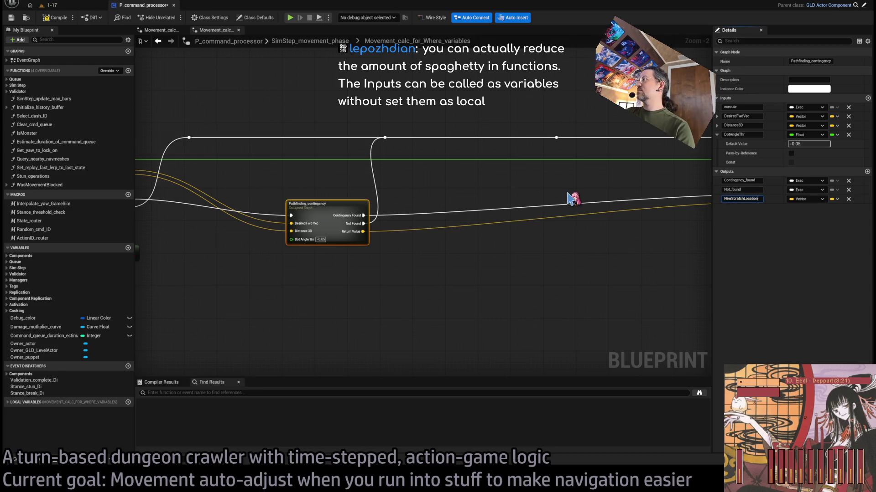
pyautogui.press('Return')
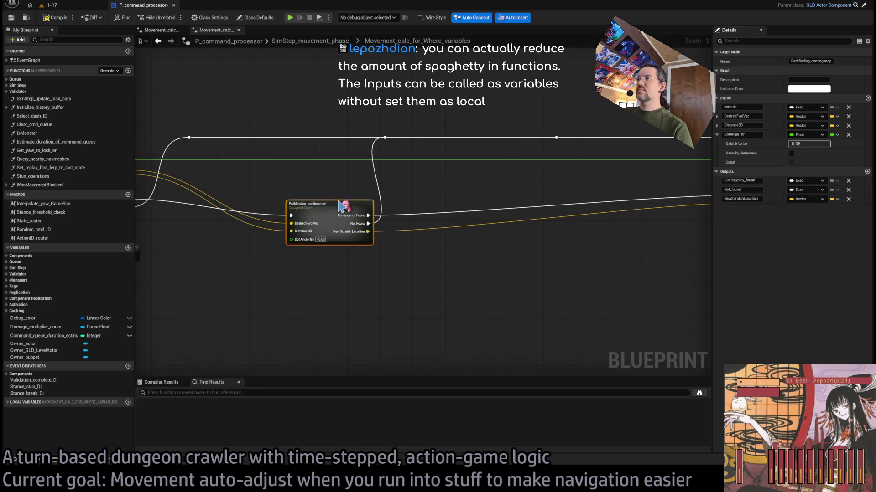
pyautogui.doubleClick(344, 205)
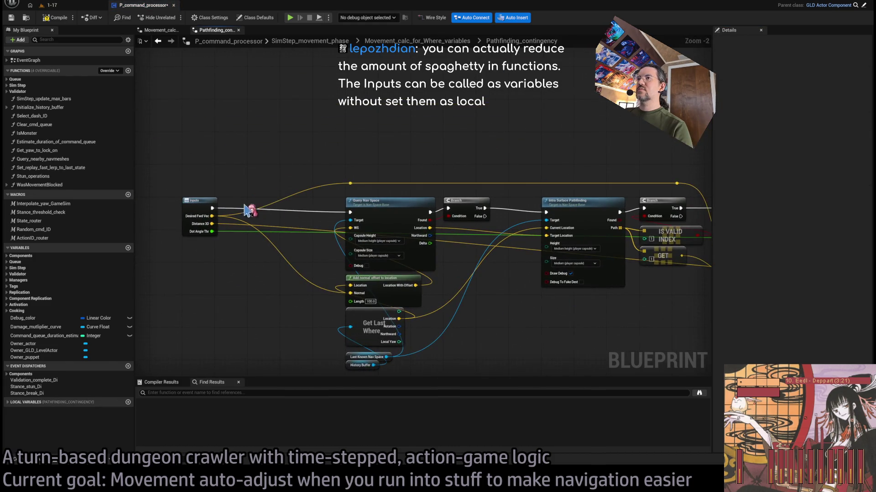
# Add a reroute on the green Dot Angle wire and raise the two yellow reroute points
pyautogui.moveTo(431, 243)
pyautogui.mouseDown()
pyautogui.moveTo(354, 243)
pyautogui.moveTo(377, 192)
pyautogui.mouseUp()
pyautogui.doubleClick(313, 232)
pyautogui.moveTo(415, 165); pyautogui.dragTo(288, 144)
pyautogui.moveTo(222, 151); pyautogui.dragTo(589, 170)
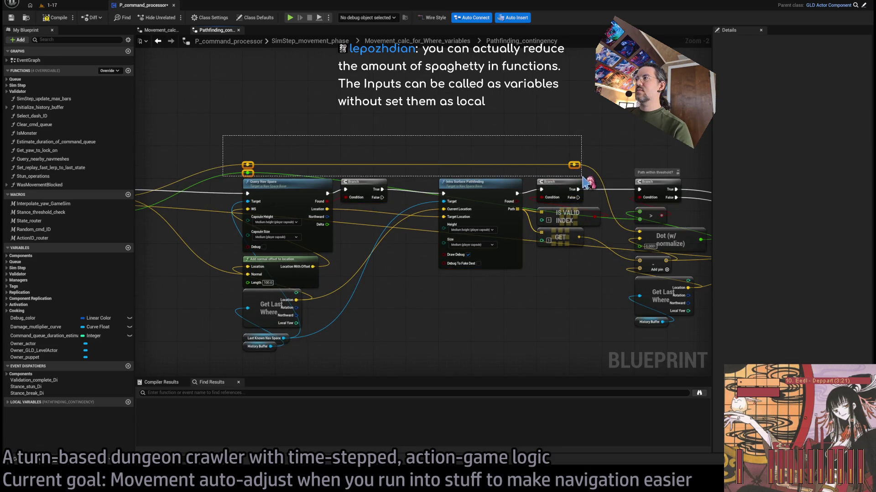
pyautogui.moveTo(247, 173); pyautogui.dragTo(247, 157)
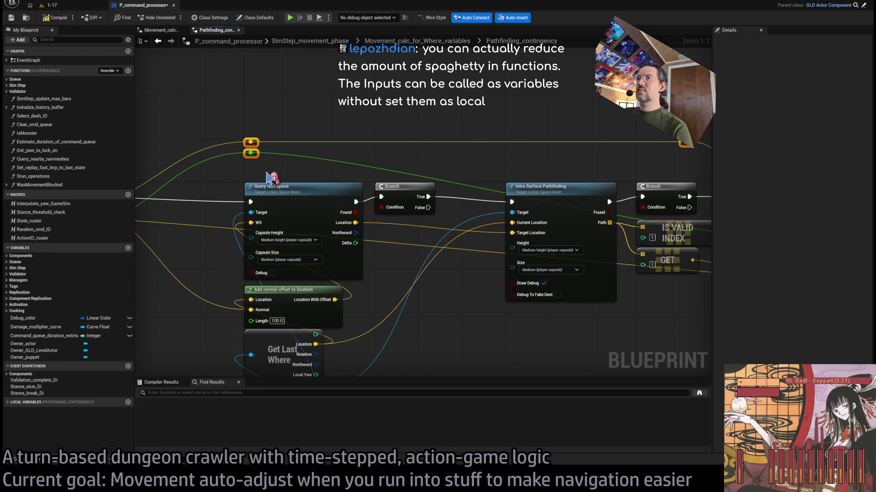
pyautogui.scroll(2, 355, 187)
pyautogui.moveTo(358, 187); pyautogui.dragTo(498, 205)
pyautogui.hotkey('alt', 'Left')
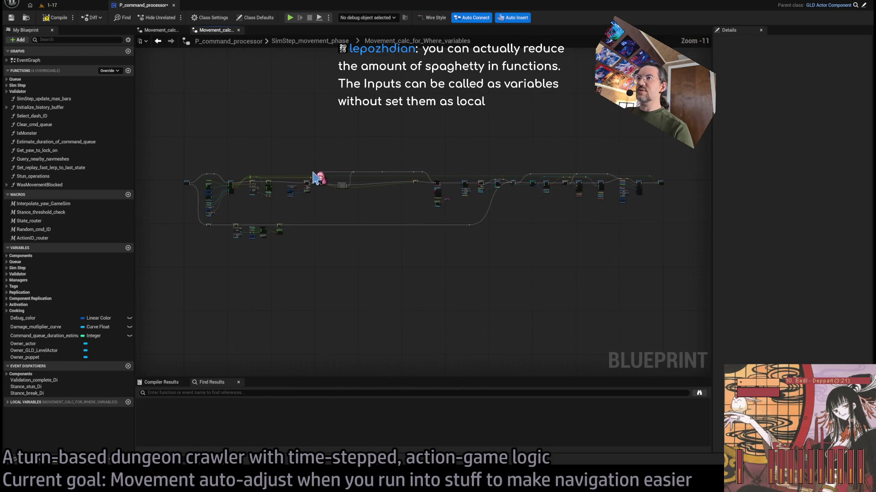
pyautogui.moveTo(337, 236); pyautogui.dragTo(615, 222)
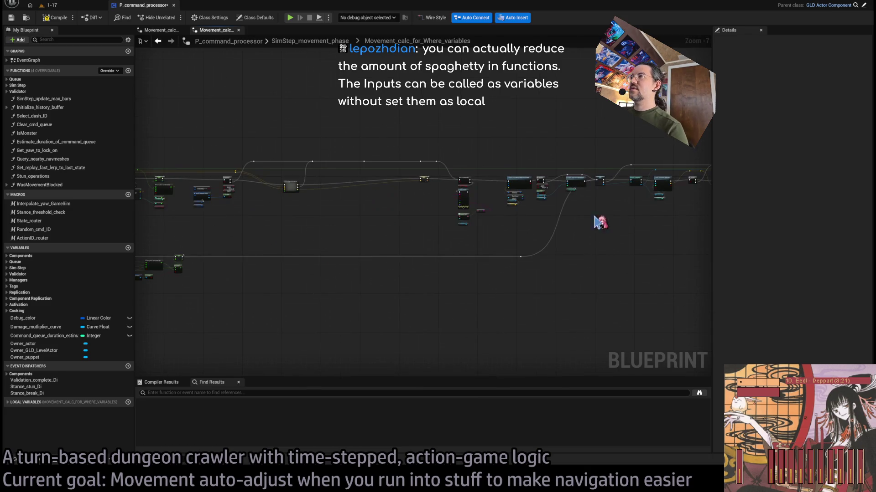
# Back in Pathfinding_contingency, straighten the green wire and level the yellow wire
pyautogui.doubleClick(299, 188)
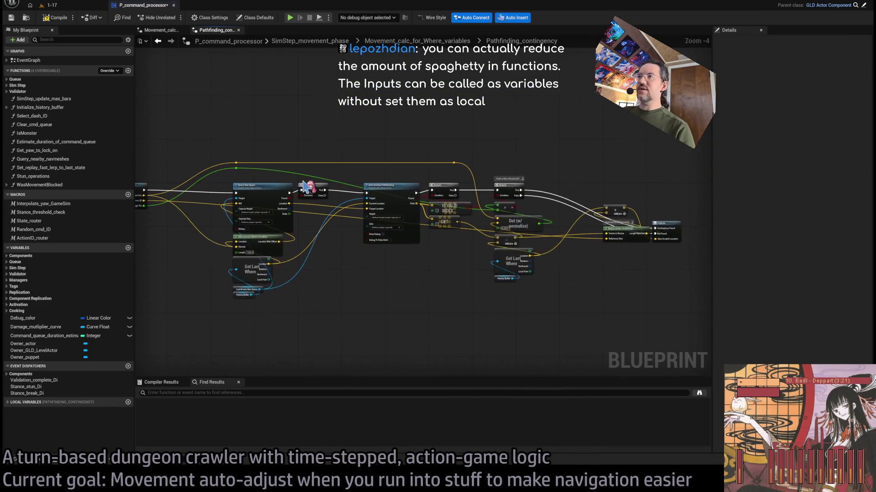
pyautogui.doubleClick(307, 181)
pyautogui.moveTo(305, 174)
pyautogui.mouseDown()
pyautogui.moveTo(616, 169)
pyautogui.moveTo(155, 219)
pyautogui.moveTo(157, 228)
pyautogui.moveTo(325, 244)
pyautogui.moveTo(386, 164)
pyautogui.mouseUp()
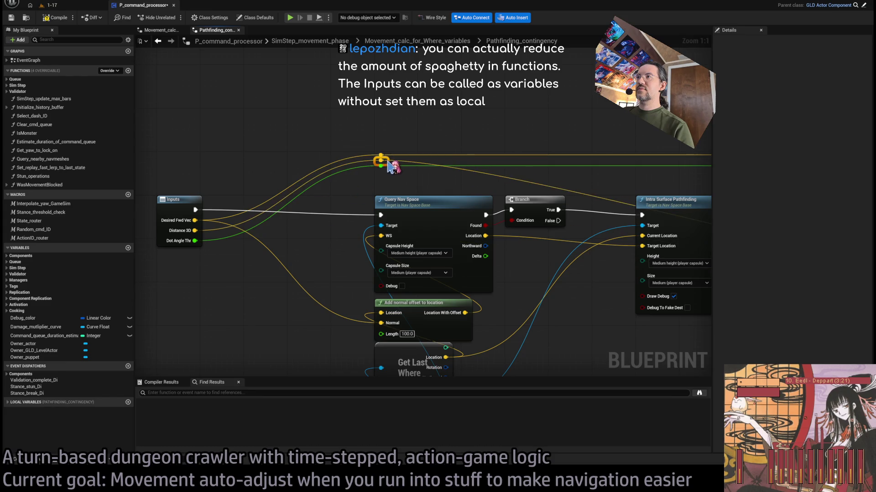
pyautogui.moveTo(276, 181)
pyautogui.mouseDown()
pyautogui.moveTo(450, 137)
pyautogui.moveTo(623, 141)
pyautogui.mouseUp()
pyautogui.scroll(-1, 539, 192)
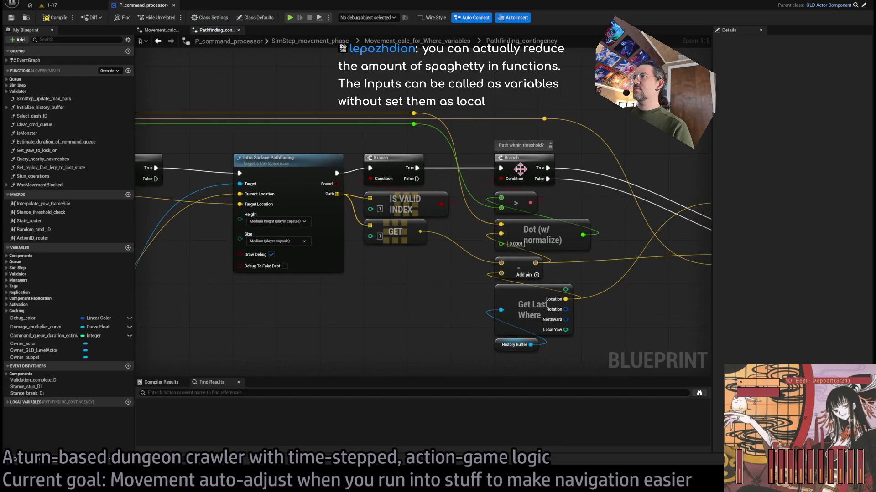
pyautogui.scroll(-1, 474, 253)
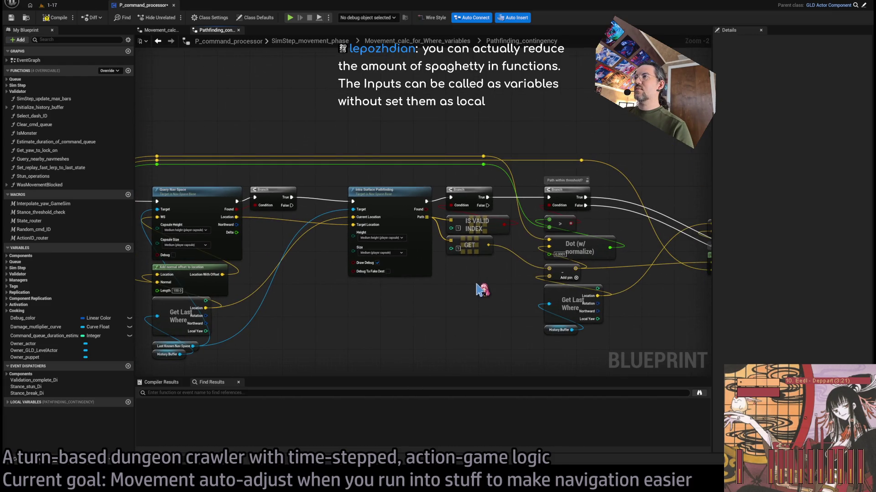
# Arrange the Outputs node with the Add pin and Resize vector nodes beneath it
pyautogui.moveTo(494, 304); pyautogui.dragTo(301, 292)
pyautogui.click(636, 182)
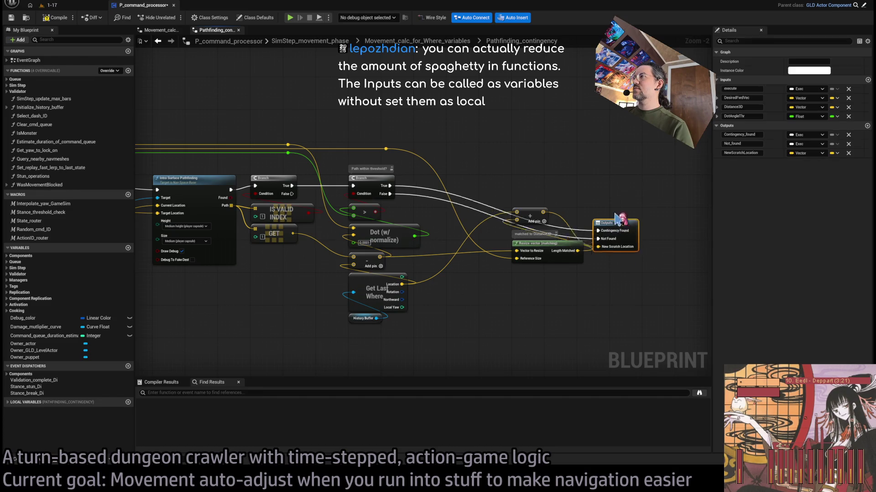
pyautogui.moveTo(637, 182); pyautogui.dragTo(633, 187)
pyautogui.moveTo(563, 292)
pyautogui.mouseDown()
pyautogui.moveTo(508, 203)
pyautogui.moveTo(638, 224)
pyautogui.moveTo(630, 215)
pyautogui.mouseUp()
pyautogui.moveTo(580, 299)
pyautogui.mouseDown()
pyautogui.moveTo(636, 187)
pyautogui.moveTo(504, 187)
pyautogui.mouseUp()
pyautogui.click(465, 154)
pyautogui.moveTo(413, 164); pyautogui.dragTo(444, 165)
# Reroute the Branch's False output and expose Intra Surface Pathfinding's Draw Debug as a graph input
pyautogui.moveTo(323, 195)
pyautogui.mouseDown()
pyautogui.moveTo(381, 165)
pyautogui.moveTo(385, 133)
pyautogui.moveTo(435, 133)
pyautogui.mouseUp()
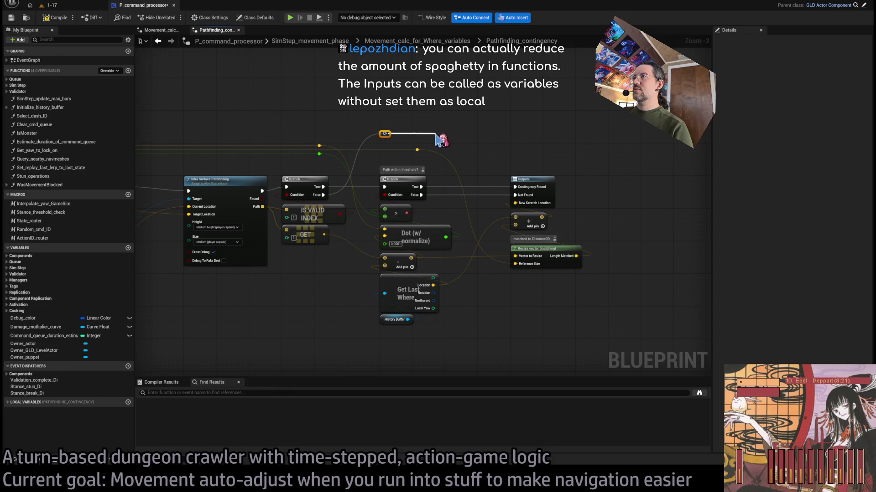
pyautogui.moveTo(137, 195)
pyautogui.mouseDown()
pyautogui.moveTo(346, 228)
pyautogui.moveTo(401, 162)
pyautogui.moveTo(593, 167)
pyautogui.moveTo(597, 145)
pyautogui.mouseUp()
pyautogui.moveTo(653, 252)
pyautogui.mouseDown()
pyautogui.moveTo(501, 205)
pyautogui.moveTo(436, 171)
pyautogui.mouseUp()
pyautogui.moveTo(454, 255); pyautogui.dragTo(744, 236)
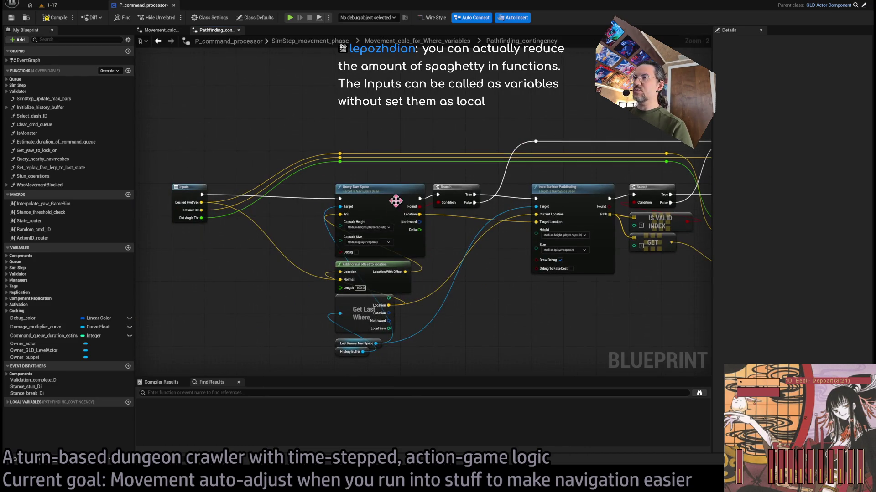
pyautogui.moveTo(591, 293); pyautogui.dragTo(483, 279)
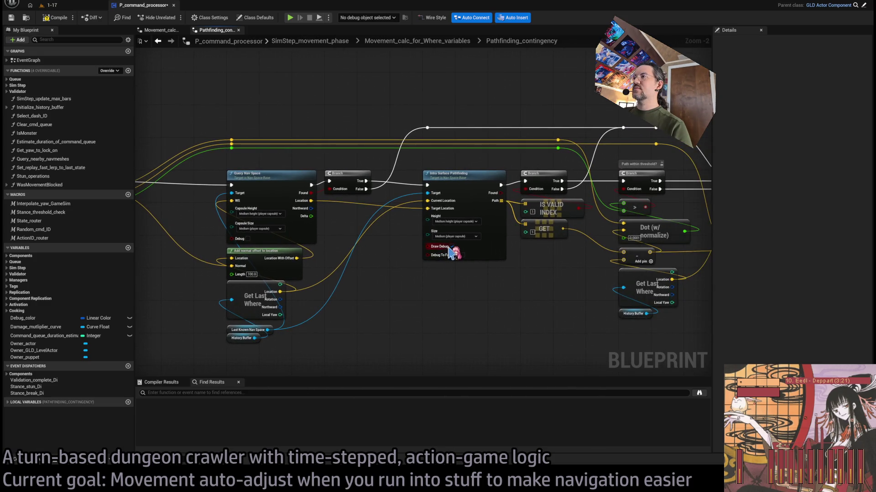
pyautogui.moveTo(453, 247)
pyautogui.mouseDown()
pyautogui.moveTo(228, 274)
pyautogui.moveTo(234, 174)
pyautogui.mouseUp()
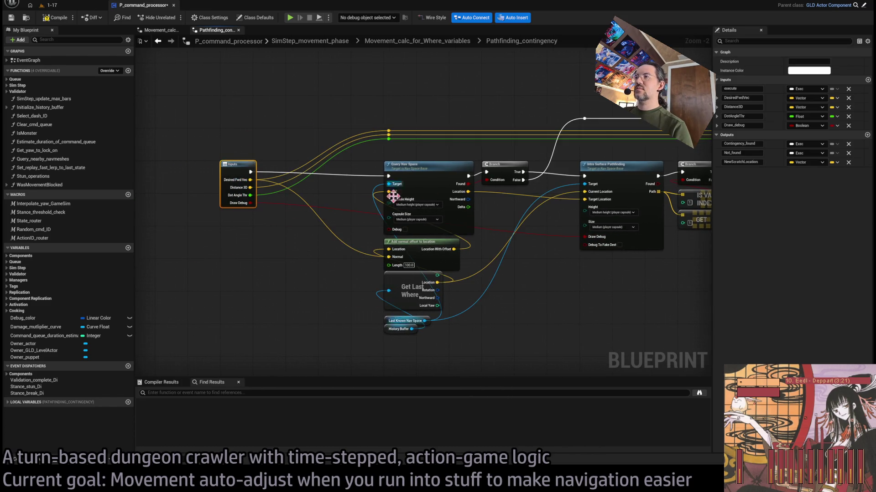
# Rename the Draw_debug input to Draw_pathfinding
pyautogui.click(741, 125)
pyautogui.write('Draw')
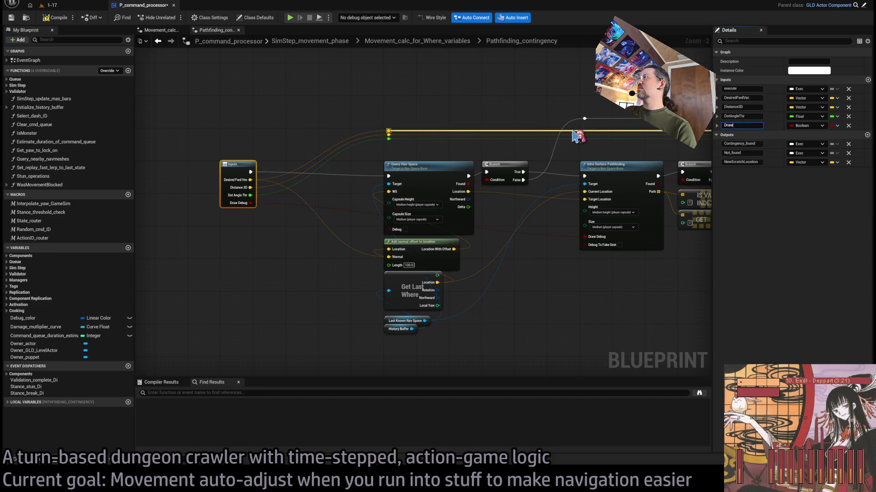
pyautogui.write('g')
pyautogui.press('Return')
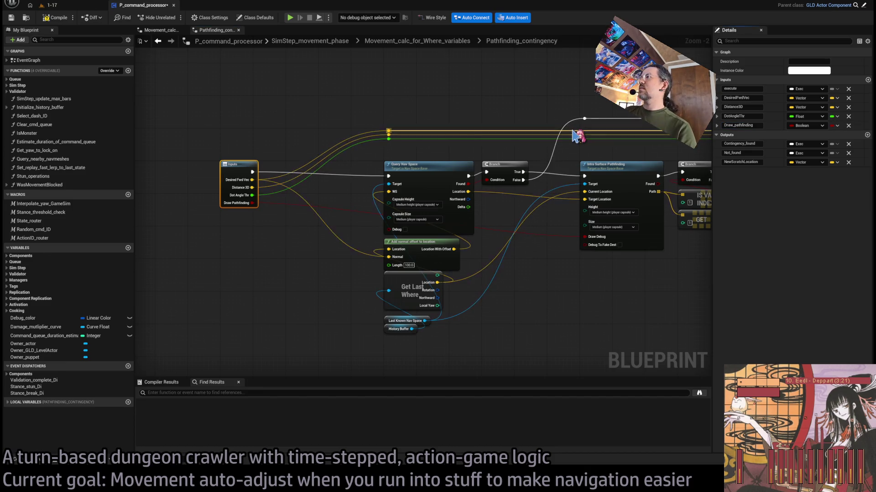
# Add a reroute point on the red debug wire and position it
pyautogui.doubleClick(548, 238)
pyautogui.moveTo(550, 240)
pyautogui.mouseDown()
pyautogui.moveTo(501, 215)
pyautogui.moveTo(528, 269)
pyautogui.moveTo(555, 240)
pyautogui.mouseUp()
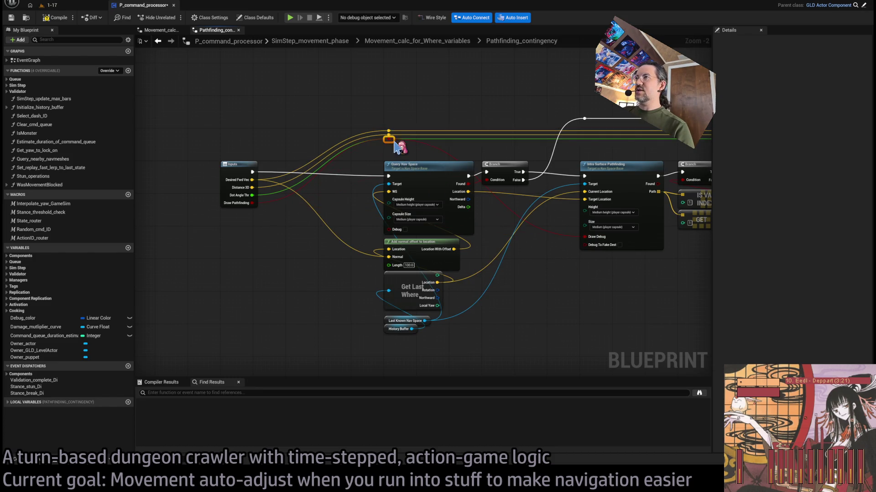
pyautogui.moveTo(396, 145); pyautogui.dragTo(400, 143)
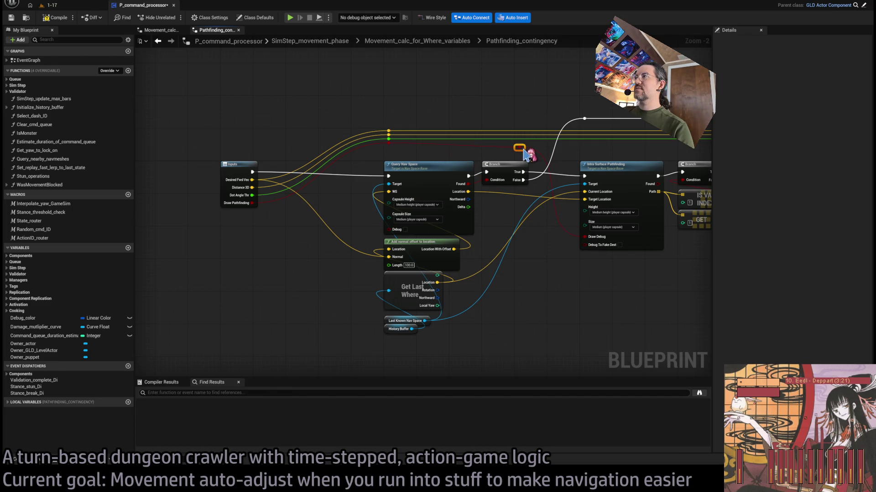
pyautogui.moveTo(529, 153); pyautogui.dragTo(434, 223)
pyautogui.scroll(1, 434, 223)
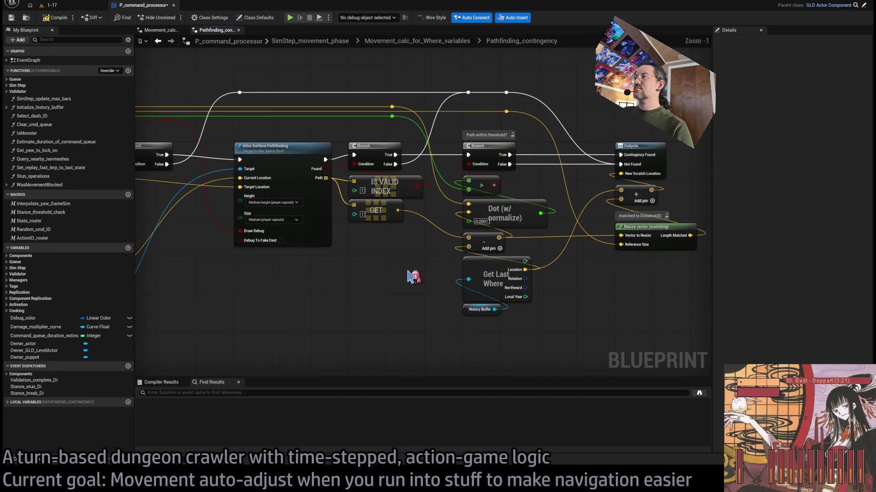
# In Movement_calc_for_Where_variables, delete two stray reroutes, reconnect the wire, and move SET Scratch Location left
pyautogui.click(416, 41)
pyautogui.scroll(3, 430, 209)
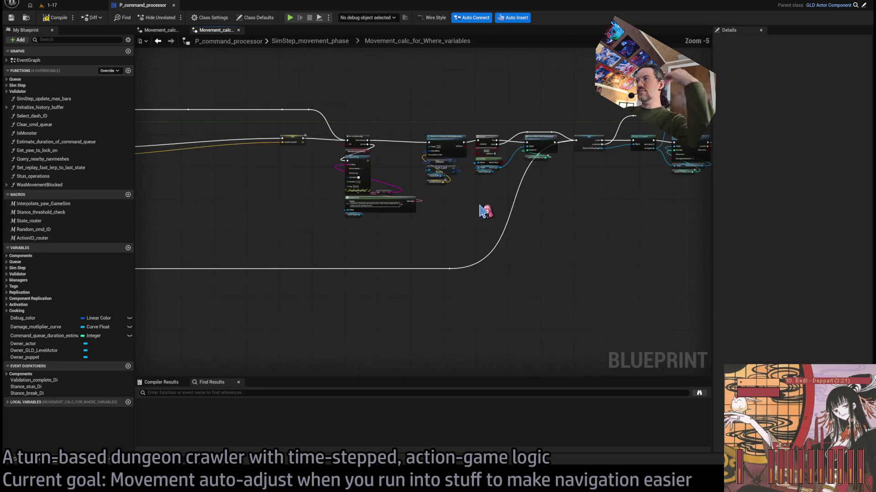
pyautogui.scroll(-4, 430, 210)
pyautogui.moveTo(628, 119)
pyautogui.mouseDown()
pyautogui.moveTo(400, 255)
pyautogui.moveTo(256, 316)
pyautogui.mouseUp()
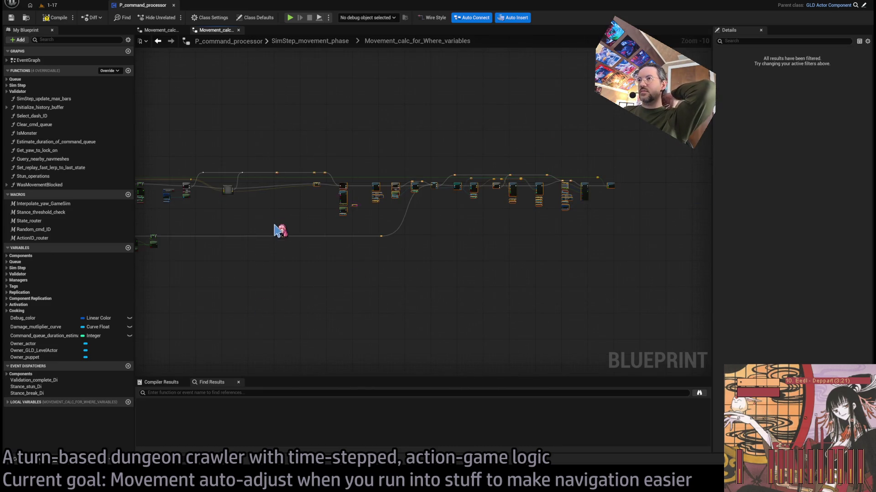
pyautogui.scroll(8, 382, 242)
pyautogui.press('Delete')
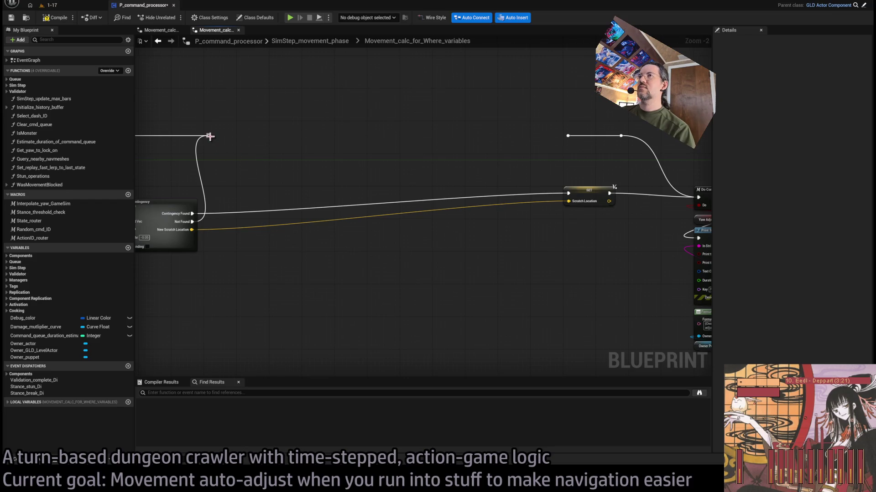
pyautogui.moveTo(506, 105); pyautogui.dragTo(590, 150)
pyautogui.press('Delete')
pyautogui.moveTo(208, 136)
pyautogui.mouseDown()
pyautogui.moveTo(617, 148)
pyautogui.moveTo(621, 135)
pyautogui.mouseUp()
pyautogui.moveTo(606, 195)
pyautogui.mouseDown()
pyautogui.moveTo(264, 203)
pyautogui.moveTo(280, 196)
pyautogui.mouseUp()
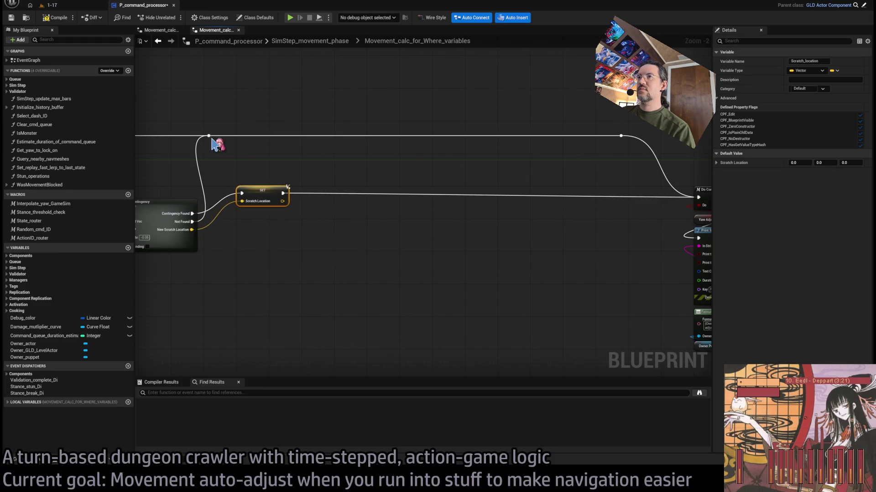
pyautogui.moveTo(211, 139); pyautogui.dragTo(245, 140)
# Move the Do Conditionally group left to close the gap near Check For Collisions
pyautogui.scroll(-4, 585, 178)
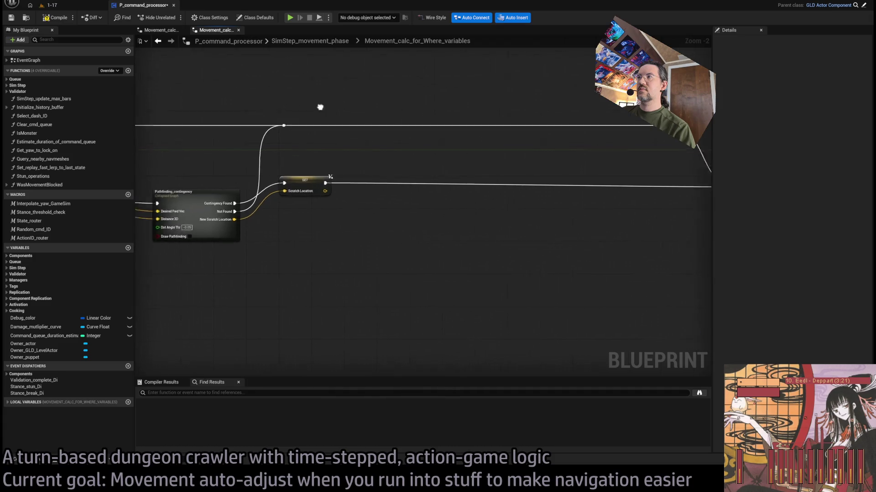
pyautogui.scroll(1, 585, 178)
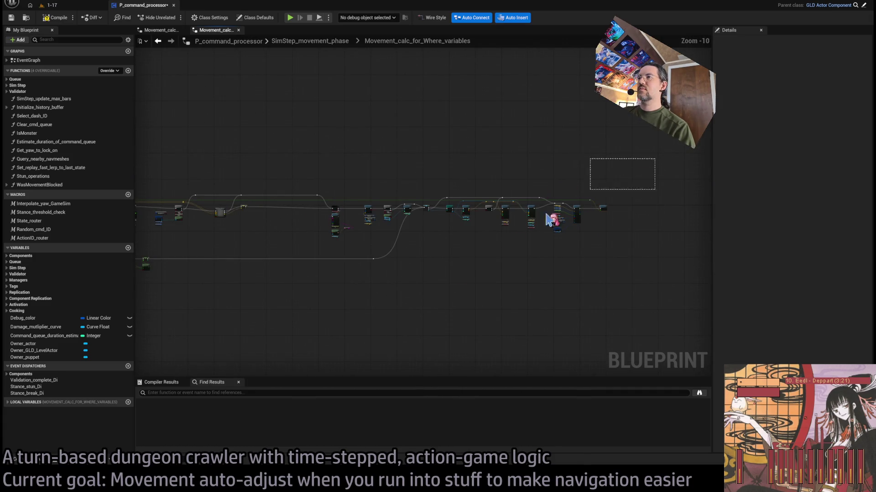
pyautogui.scroll(2, 580, 201)
pyautogui.moveTo(551, 335); pyautogui.dragTo(634, 257)
pyautogui.moveTo(680, 187); pyautogui.dragTo(356, 188)
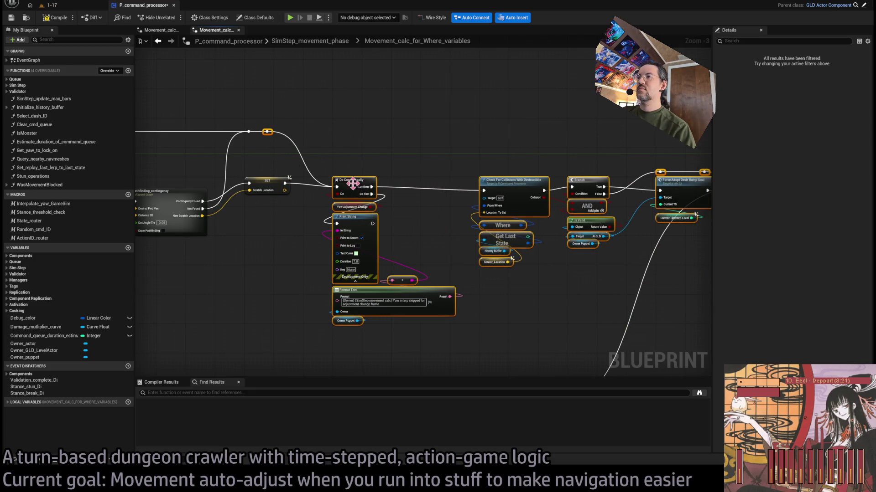
pyautogui.scroll(2, 305, 233)
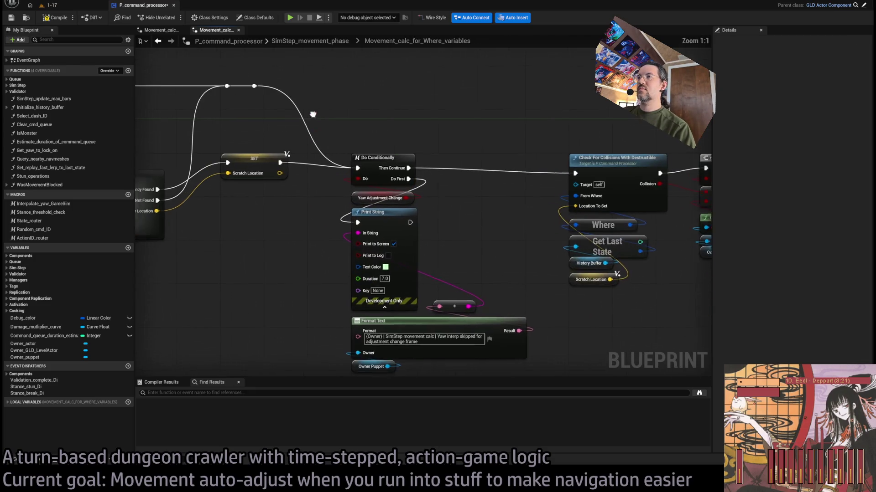
pyautogui.scroll(1, 310, 120)
pyautogui.click(296, 107)
pyautogui.moveTo(327, 121); pyautogui.dragTo(277, 109)
pyautogui.moveTo(380, 218); pyautogui.dragTo(243, 208)
pyautogui.scroll(-3, 461, 197)
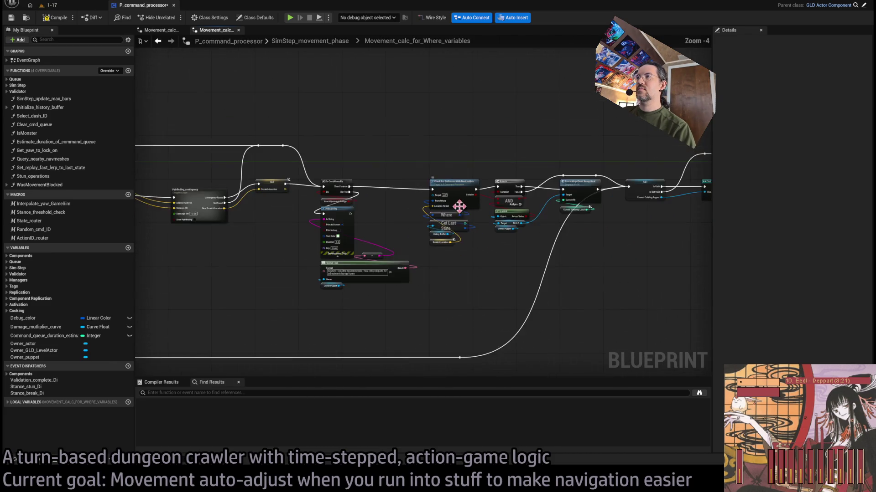
pyautogui.moveTo(418, 245); pyautogui.dragTo(395, 242)
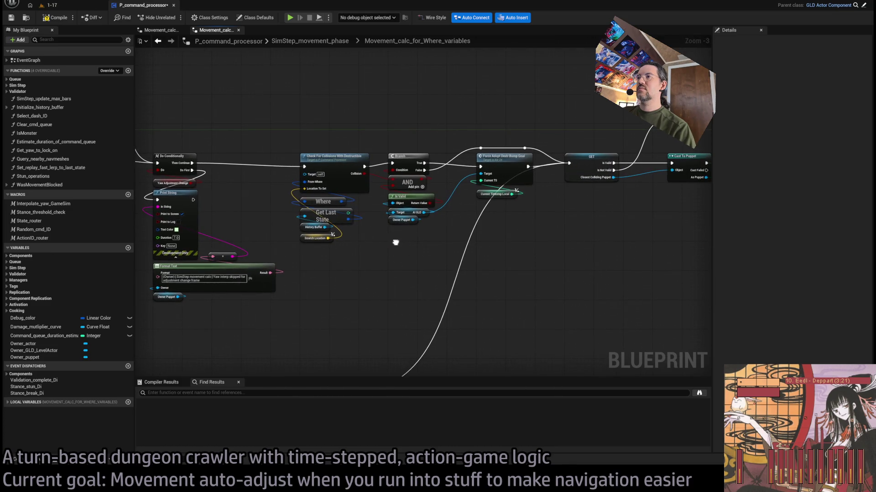
pyautogui.moveTo(615, 248)
pyautogui.mouseDown()
pyautogui.moveTo(374, 209)
pyautogui.moveTo(549, 179)
pyautogui.moveTo(523, 201)
pyautogui.mouseUp()
# Shift Pathfinding_contingency left, check its pins, and return to the 1-17 level
pyautogui.click(331, 178)
pyautogui.moveTo(332, 177); pyautogui.dragTo(240, 167)
pyautogui.click(301, 201)
pyautogui.moveTo(301, 201); pyautogui.dragTo(395, 234)
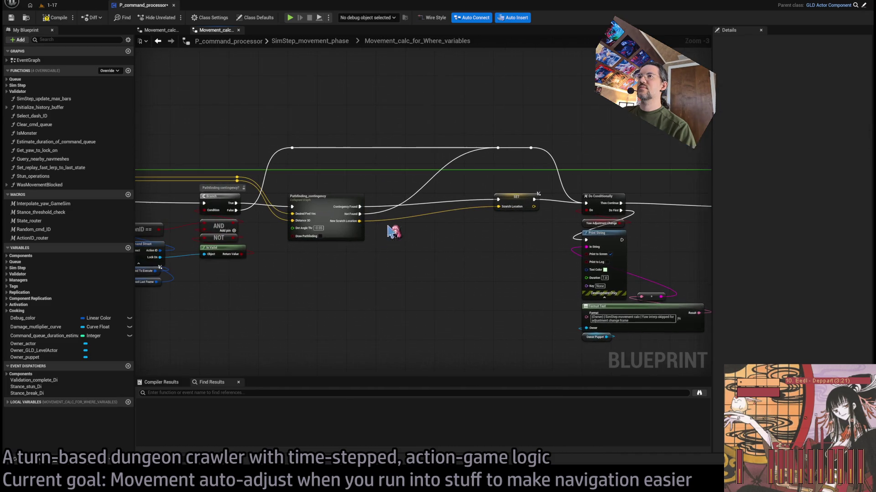
pyautogui.click(325, 192)
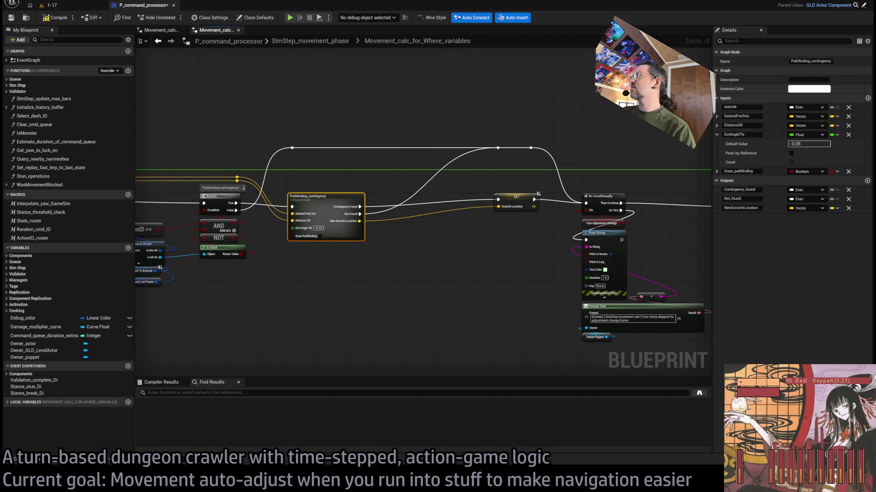
pyautogui.click(468, 275)
pyautogui.scroll(-7, 467, 274)
pyautogui.moveTo(636, 181); pyautogui.dragTo(297, 316)
pyautogui.scroll(10, 391, 283)
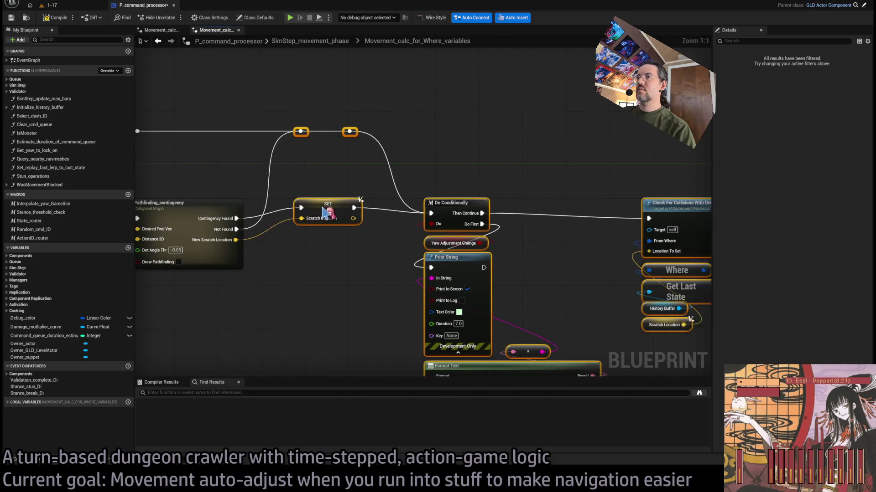
pyautogui.click(456, 253)
pyautogui.scroll(-4, 456, 253)
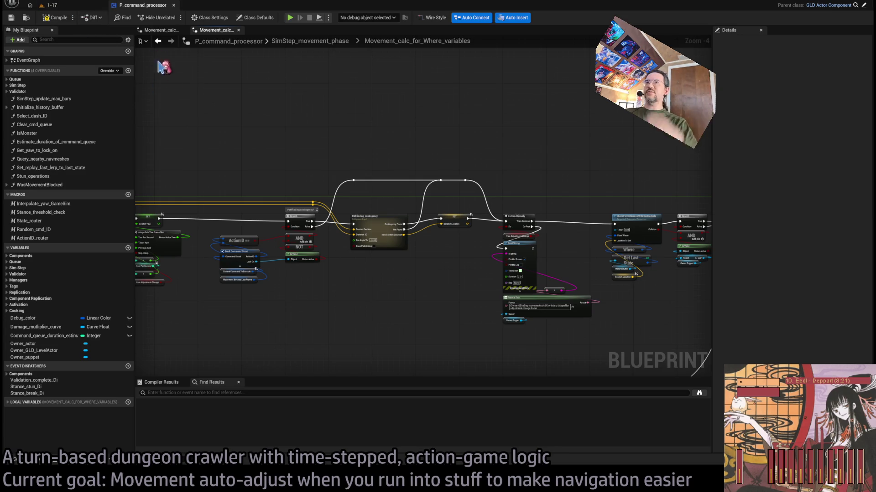
pyautogui.click(86, 5)
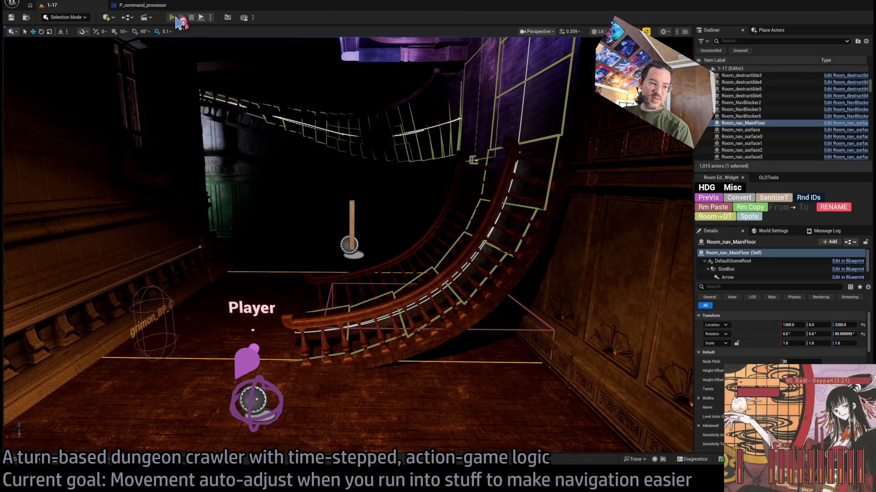
# Start a quick playtest of level 1-17 and stop it
pyautogui.click(176, 19)
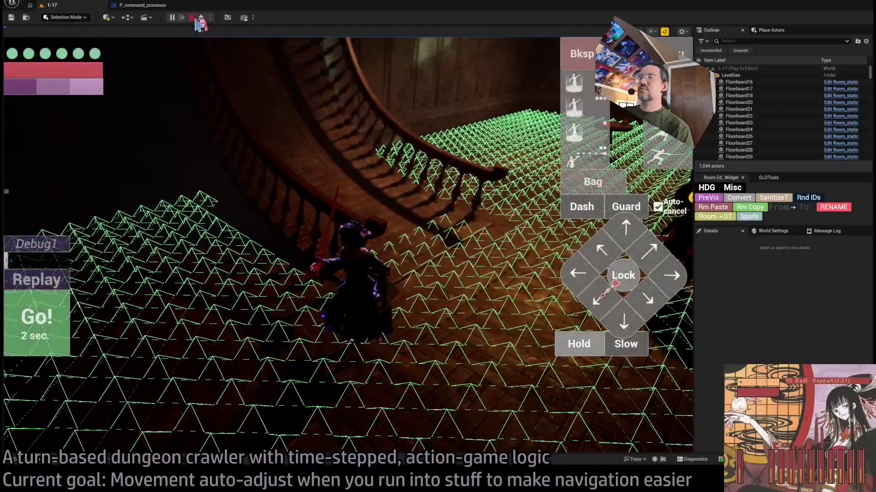
pyautogui.click(191, 18)
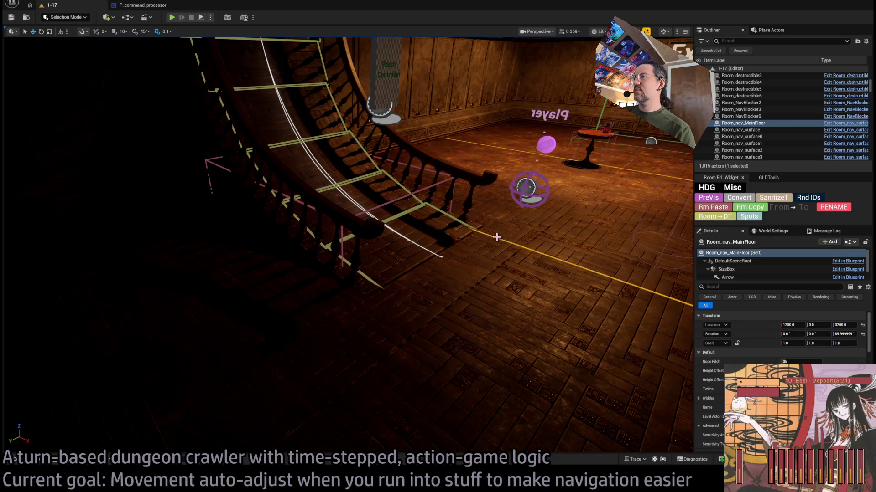
pyautogui.scroll(-5, 775, 360)
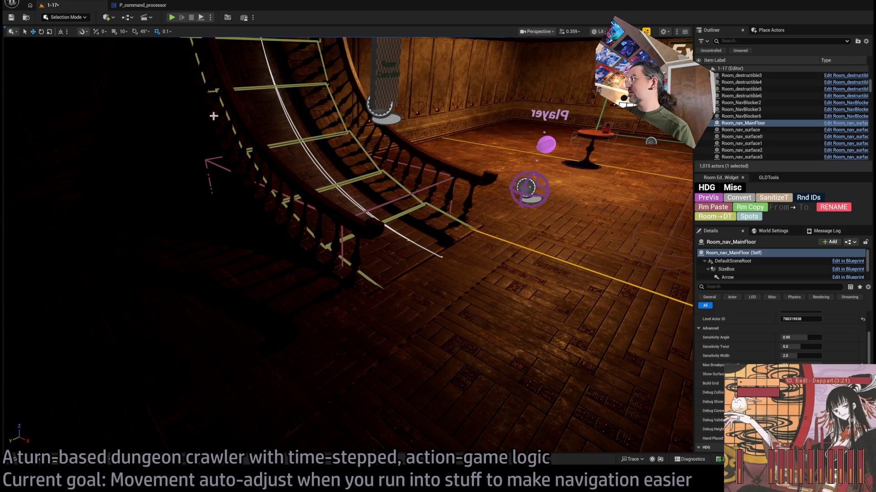
# Playtest a turn: forward move plus two leaping-thrust attacks on the cat, then exit PIE
pyautogui.hotkey('alt', 'p')
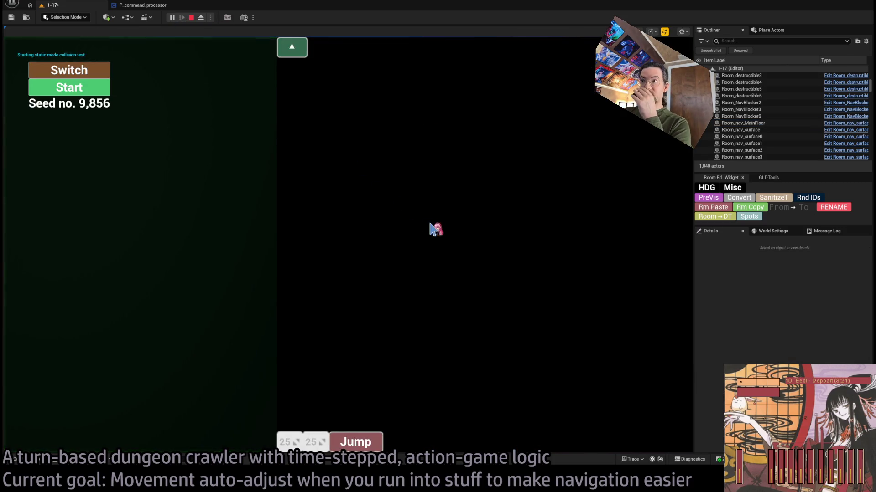
pyautogui.click(659, 269)
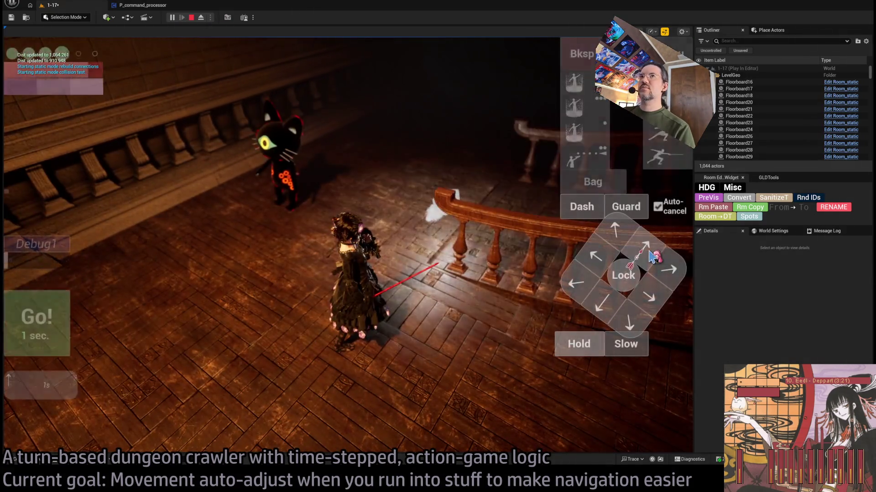
pyautogui.click(39, 345)
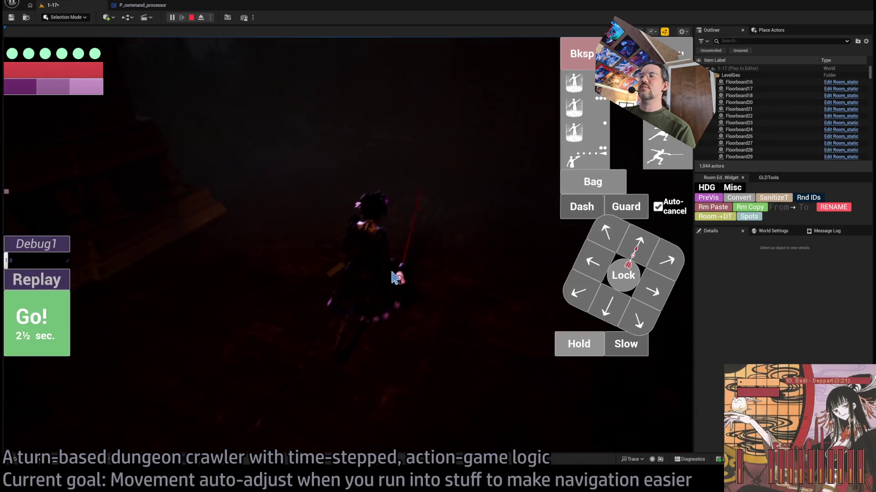
pyautogui.click(623, 242)
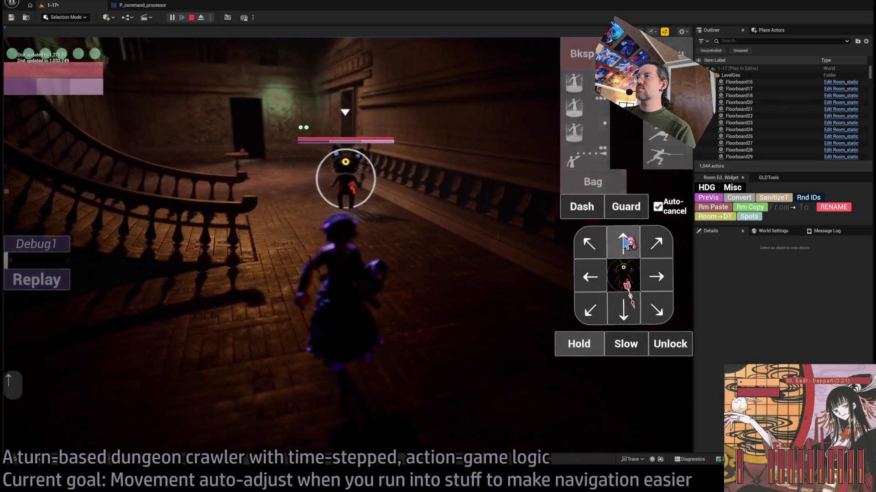
pyautogui.click(666, 155)
pyautogui.click(666, 155)
pyautogui.click(43, 319)
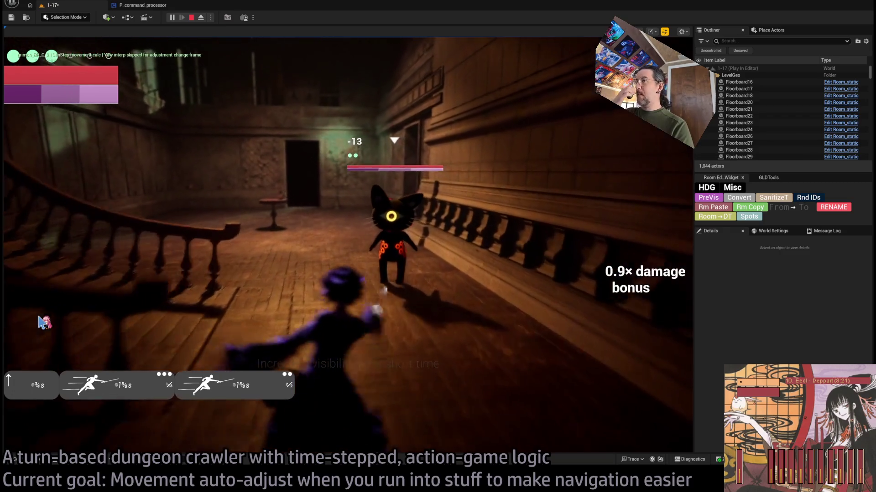
pyautogui.press('Escape')
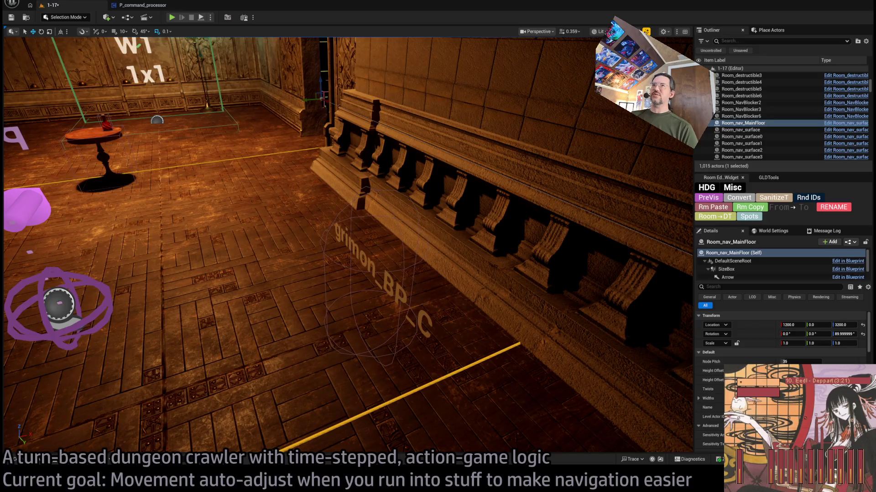
# Inspect the Pathfinding_contingency node in the P_command_processor Blueprint graph
pyautogui.click(142, 5)
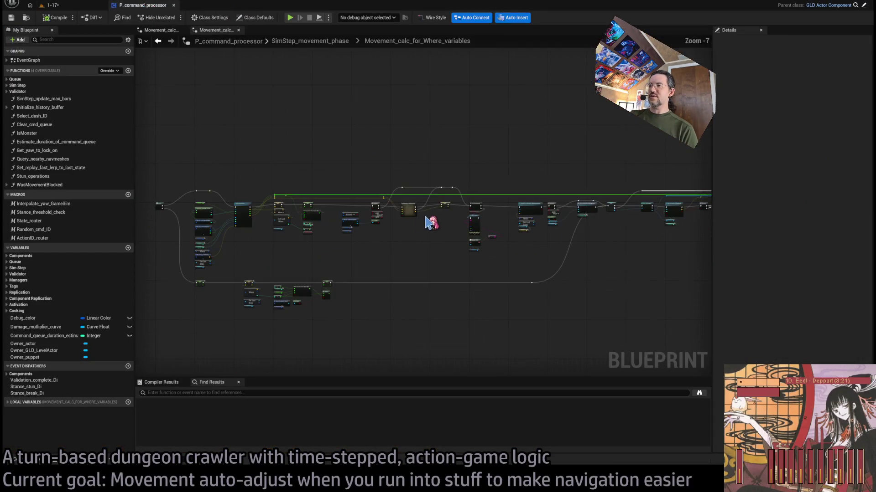
pyautogui.scroll(2, 406, 271)
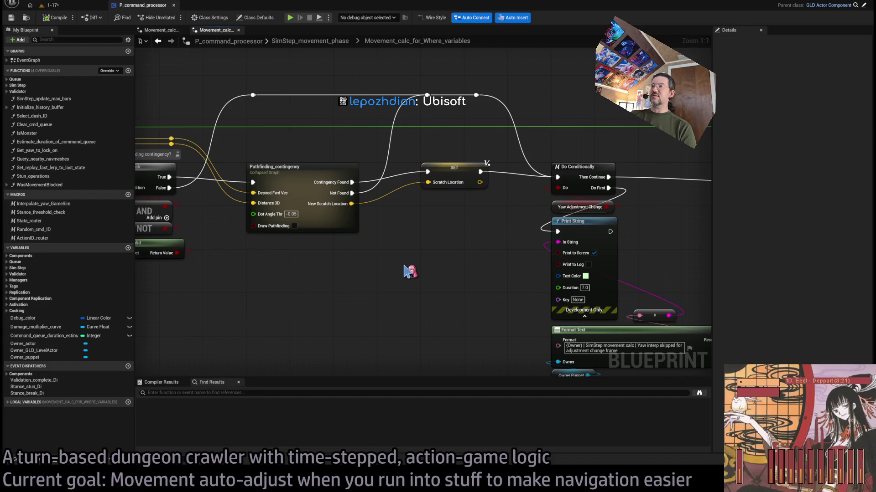
pyautogui.click(335, 221)
pyautogui.click(446, 301)
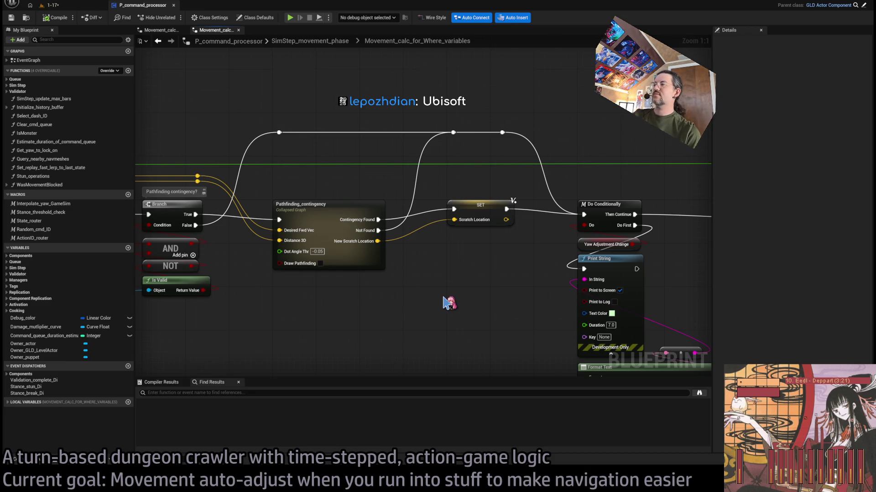
pyautogui.scroll(-5, 449, 303)
pyautogui.moveTo(450, 303)
pyautogui.mouseDown()
pyautogui.moveTo(322, 303)
pyautogui.moveTo(519, 299)
pyautogui.mouseUp()
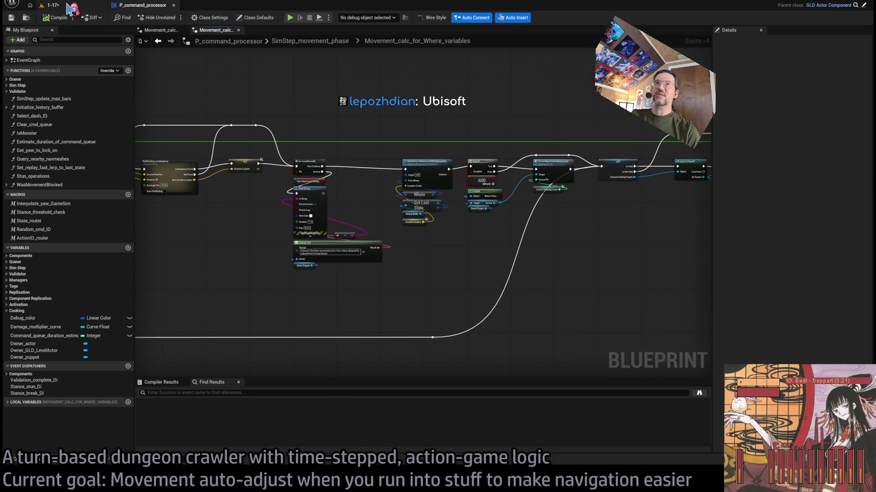
# Save the 1-17 level and switch to the web browser
pyautogui.click(69, 7)
pyautogui.hotkey('ctrl', 's')
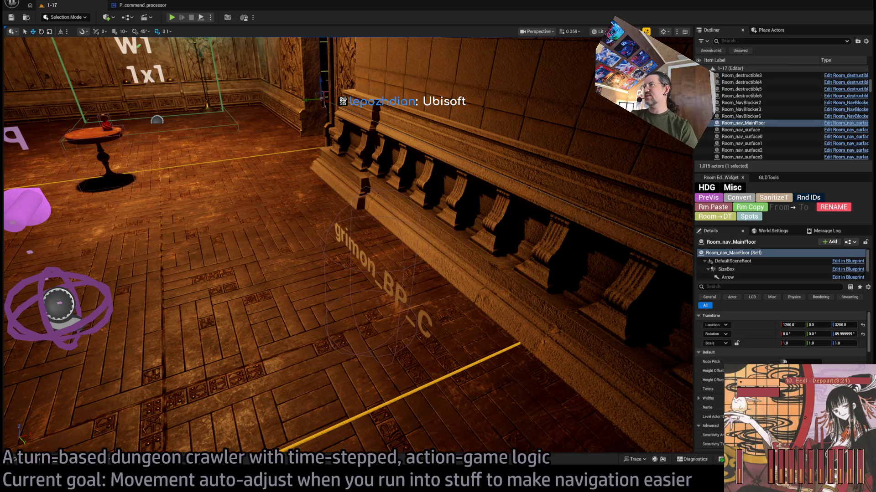
pyautogui.hotkey('alt', 'Tab')
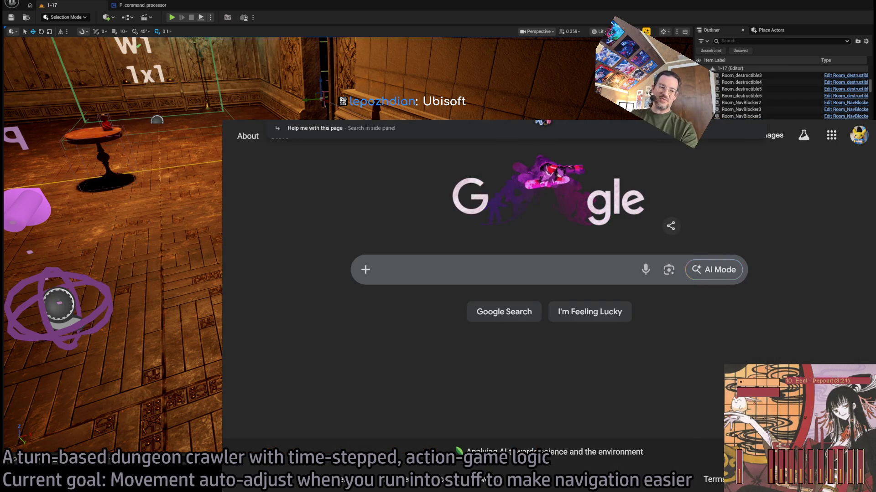
# Search Google News for 'ubisoft' and open IGN's article on the Ubisoft staff strike
pyautogui.write('ubisoft')
pyautogui.press('Return')
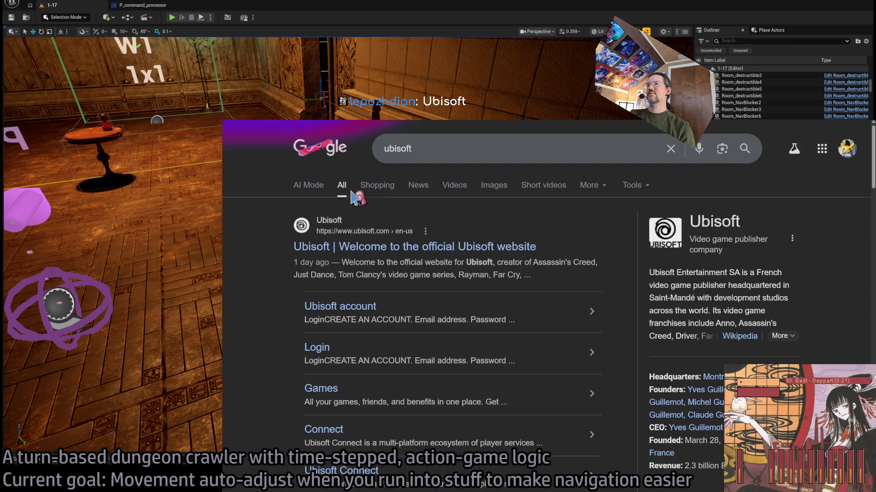
pyautogui.click(426, 187)
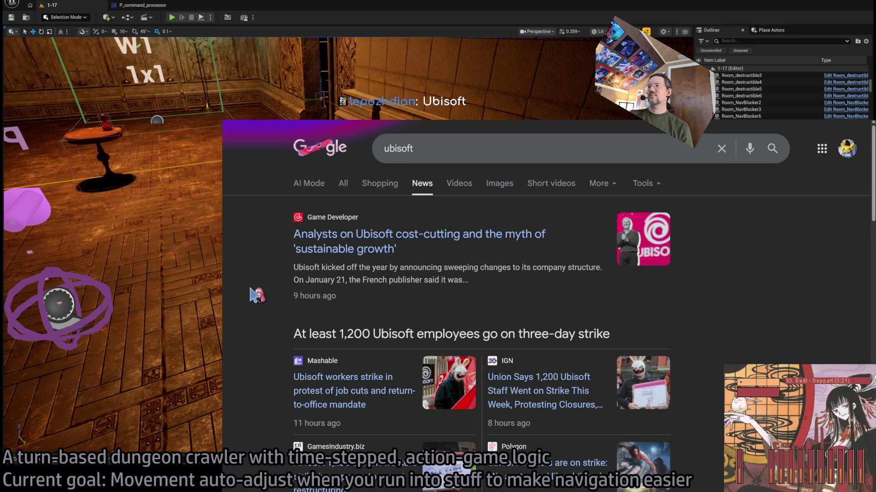
pyautogui.scroll(-4, 257, 288)
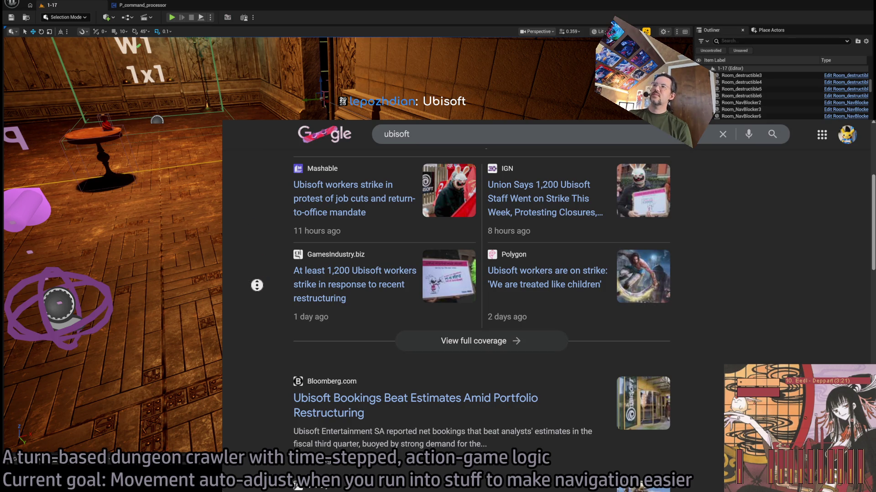
pyautogui.scroll(1, 260, 265)
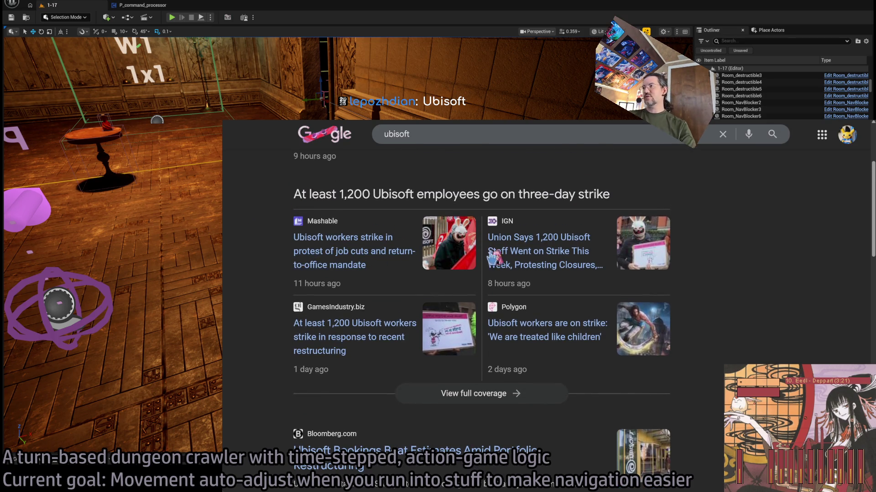
pyautogui.click(567, 249)
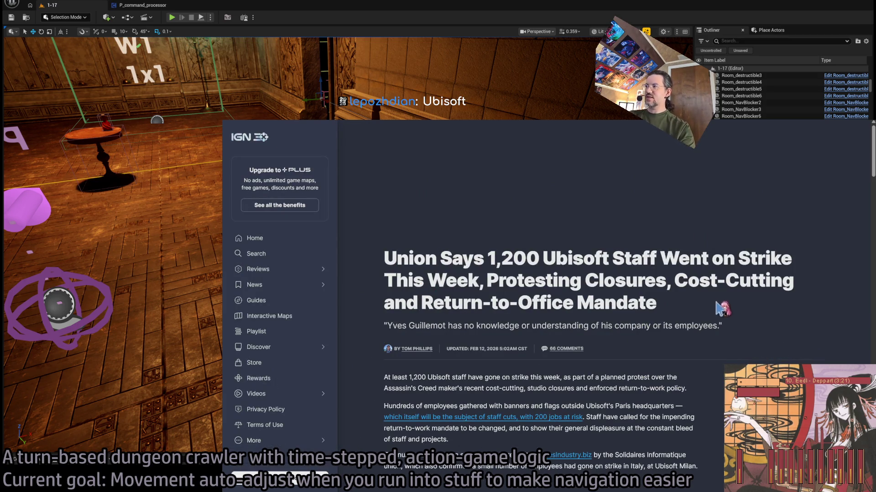
# Read the top of the IGN strike article, highlighting the headline and the Cost-Cutting and Return-to-Office Mandate phrase
pyautogui.moveTo(714, 301); pyautogui.dragTo(368, 244)
pyautogui.scroll(-1, 659, 284)
pyautogui.click(489, 216)
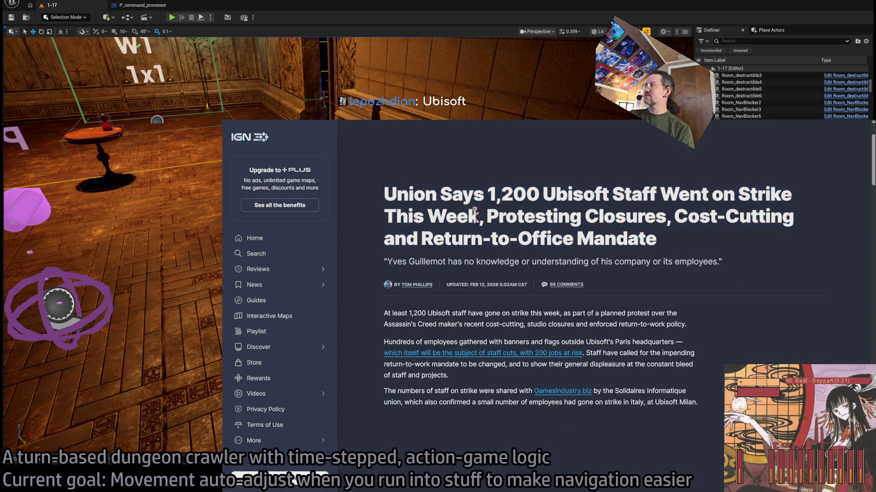
pyautogui.moveTo(583, 214)
pyautogui.mouseDown()
pyautogui.moveTo(487, 215)
pyautogui.moveTo(730, 242)
pyautogui.moveTo(674, 210)
pyautogui.mouseUp()
pyautogui.click(726, 243)
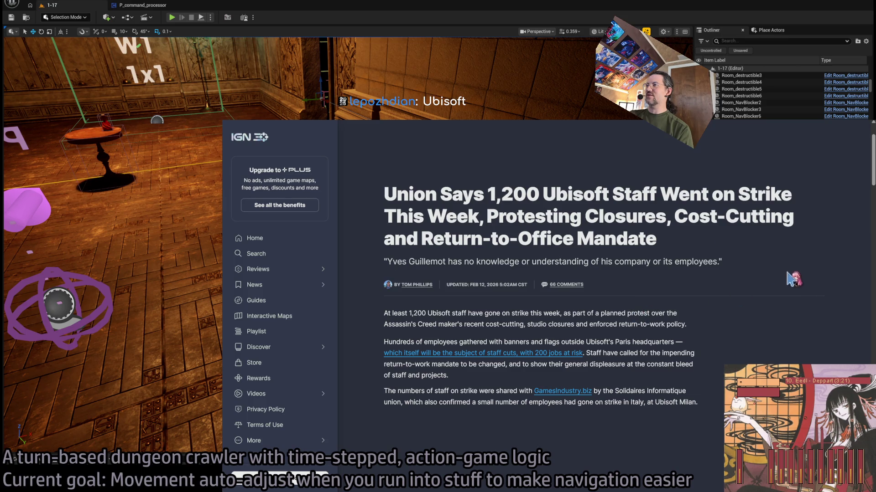
pyautogui.scroll(-8, 714, 332)
pyautogui.scroll(3, 752, 337)
pyautogui.scroll(-1, 754, 327)
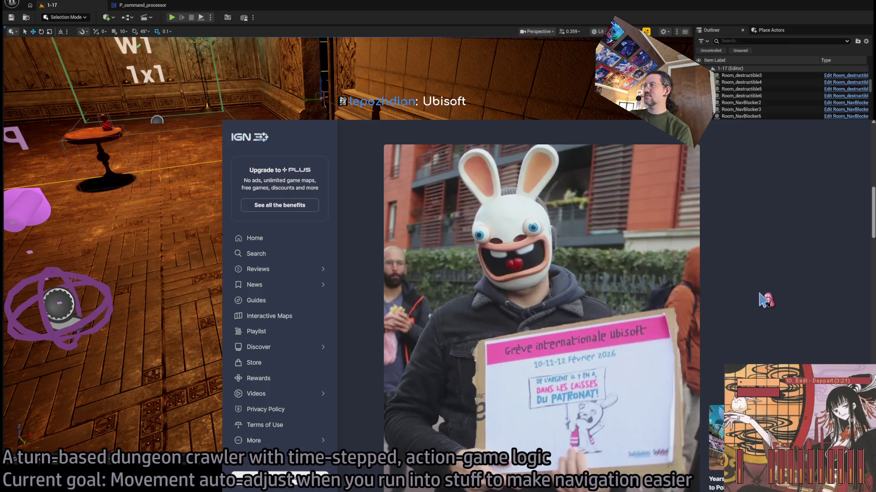
pyautogui.scroll(-6, 760, 298)
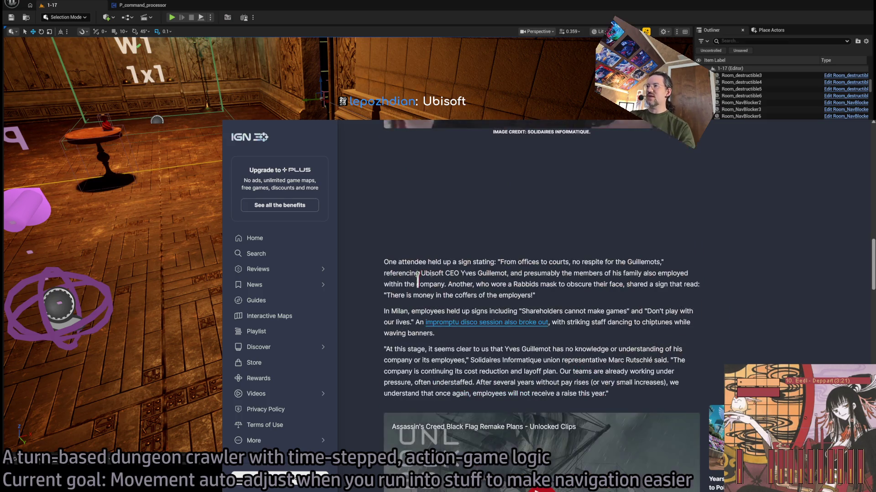
pyautogui.moveTo(393, 257); pyautogui.dragTo(594, 303)
pyautogui.click(655, 308)
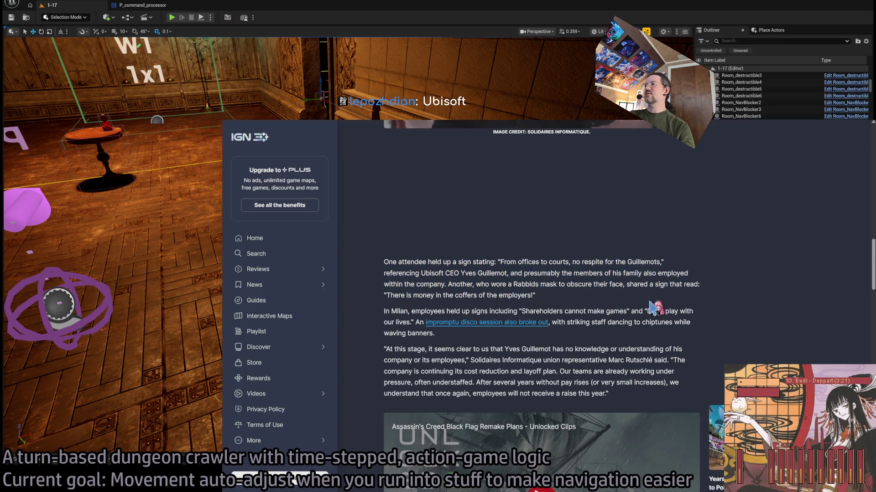
# Read the Milan, early-year and cancelled-games passages, then return to the Google ubisoft results
pyautogui.scroll(-3, 651, 314)
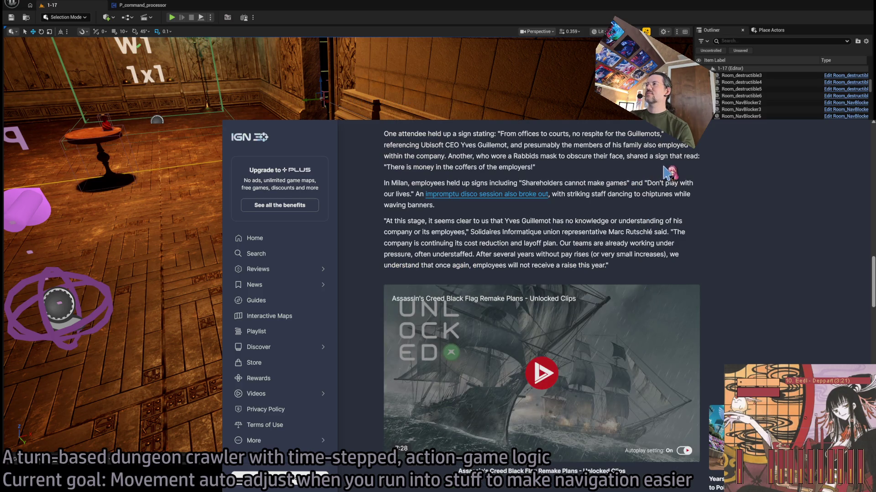
pyautogui.moveTo(671, 171)
pyautogui.mouseDown()
pyautogui.moveTo(679, 210)
pyautogui.moveTo(648, 270)
pyautogui.mouseUp()
pyautogui.click(648, 268)
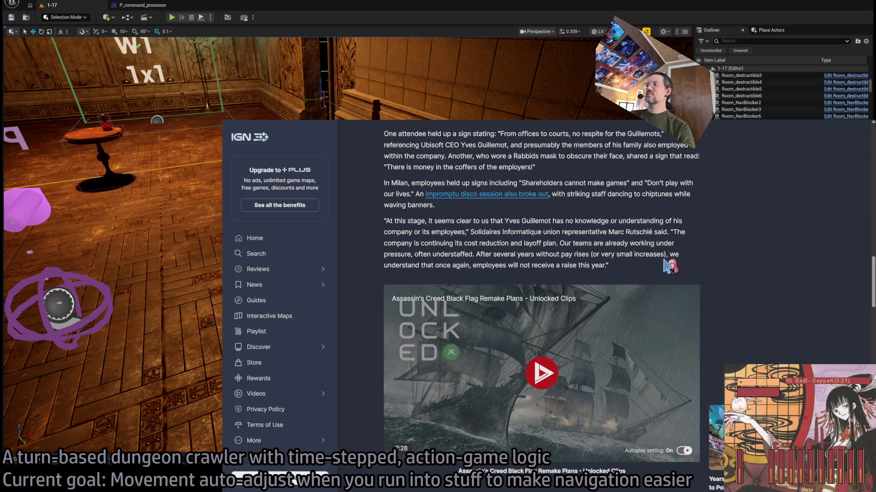
pyautogui.scroll(-6, 652, 269)
pyautogui.scroll(-1, 666, 264)
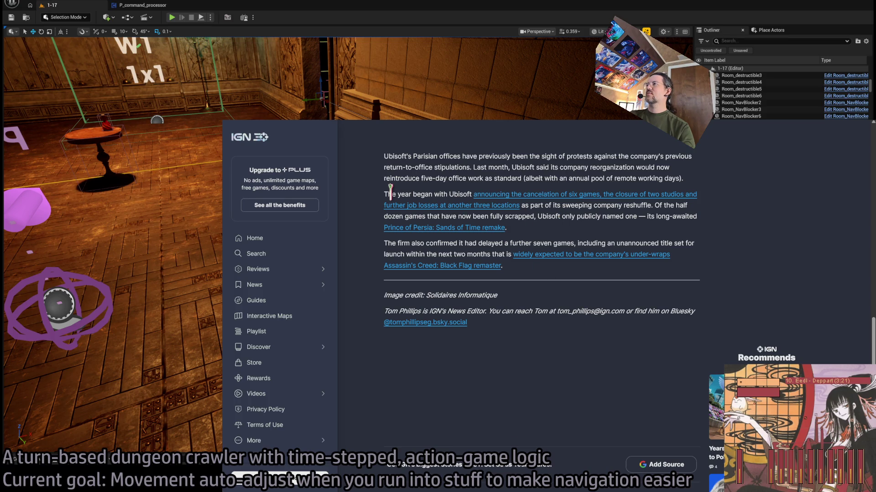
pyautogui.moveTo(390, 193); pyautogui.dragTo(456, 194)
pyautogui.click(567, 219)
pyautogui.moveTo(544, 213); pyautogui.dragTo(639, 215)
pyautogui.click(652, 218)
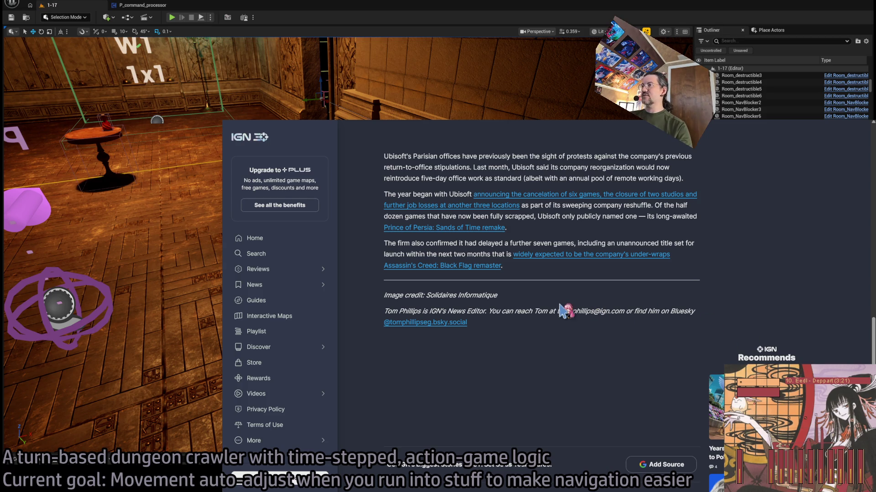
pyautogui.scroll(5, 575, 324)
pyautogui.scroll(12, 575, 324)
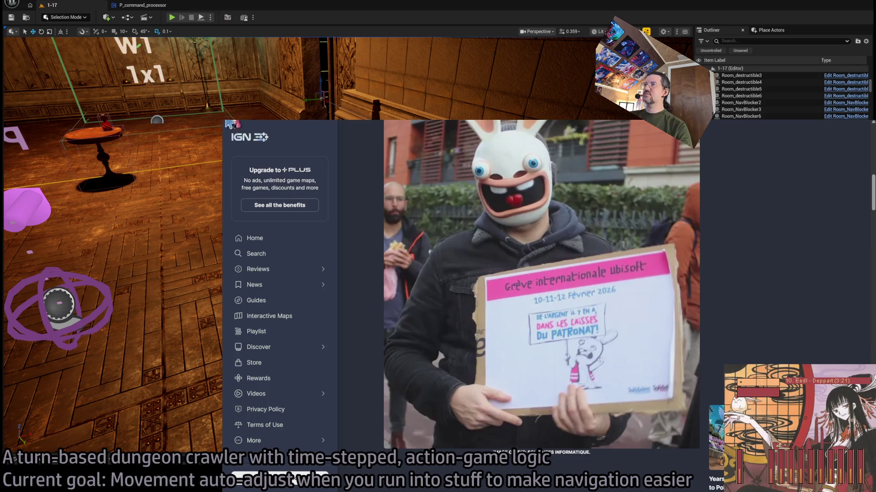
pyautogui.hotkey('alt', 'Left')
# Find the GamesRadar+ Skull and Bones Year 2 result and open the article
pyautogui.scroll(-4, 447, 286)
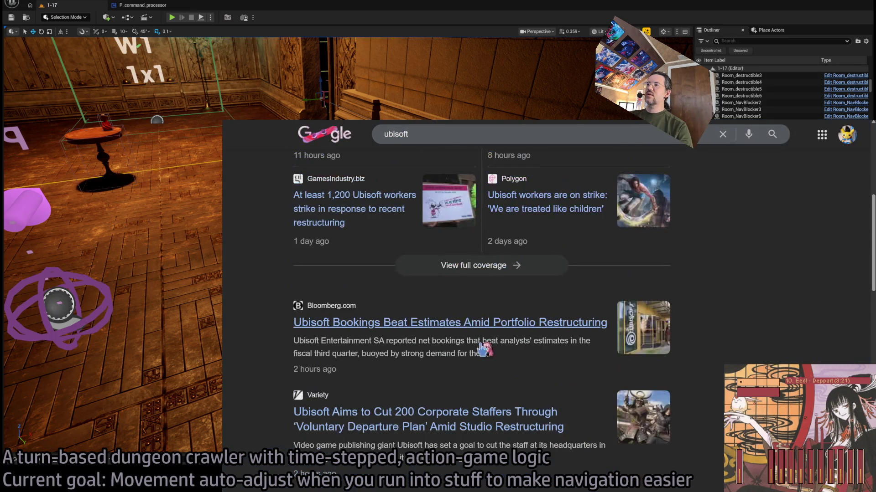
pyautogui.scroll(-5, 503, 341)
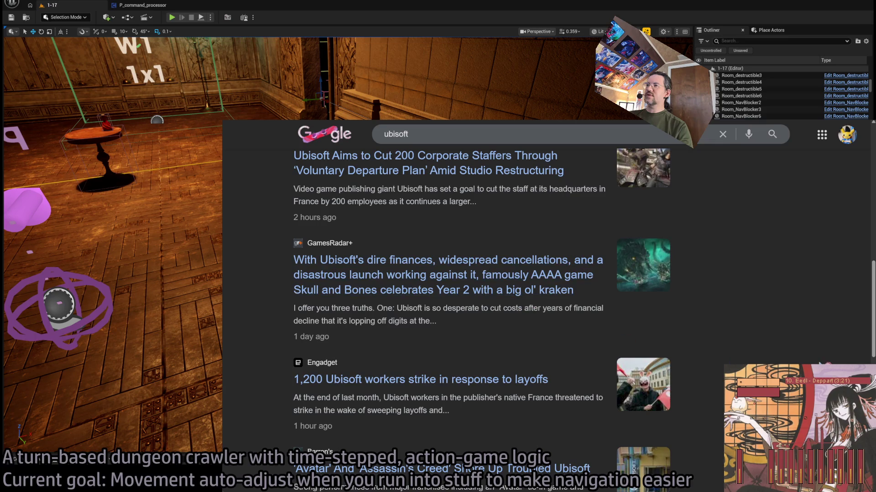
pyautogui.moveTo(574, 235); pyautogui.dragTo(565, 325)
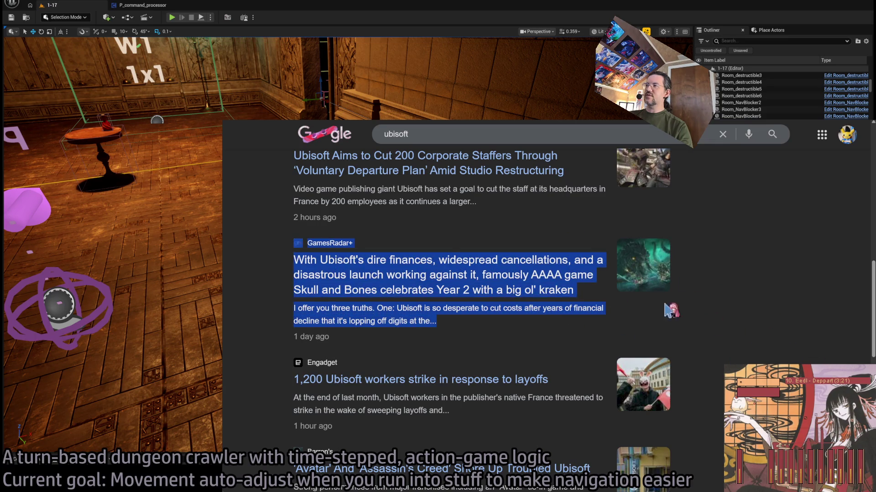
pyautogui.click(686, 322)
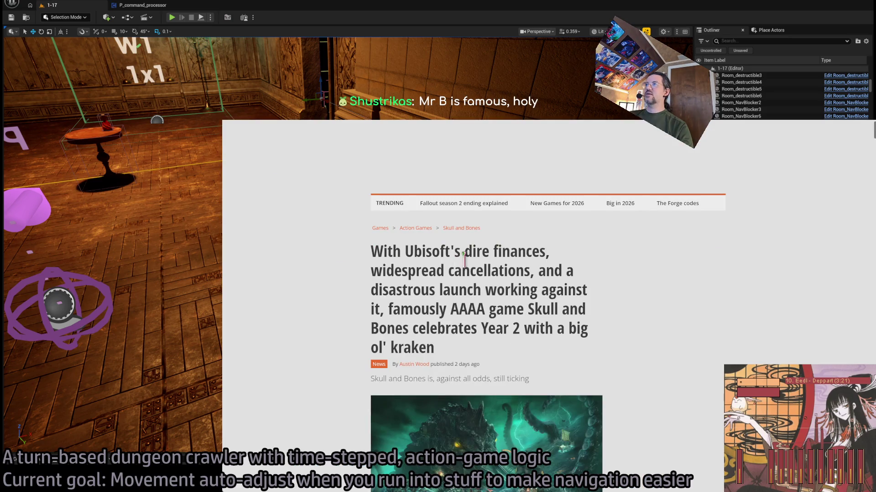
# Read the Skull and Bones article's headline and scroll through the story
pyautogui.moveTo(370, 251); pyautogui.dragTo(551, 257)
pyautogui.moveTo(372, 271)
pyautogui.mouseDown()
pyautogui.moveTo(444, 271)
pyautogui.moveTo(551, 329)
pyautogui.moveTo(565, 351)
pyautogui.mouseUp()
pyautogui.click(562, 346)
pyautogui.scroll(-7, 647, 335)
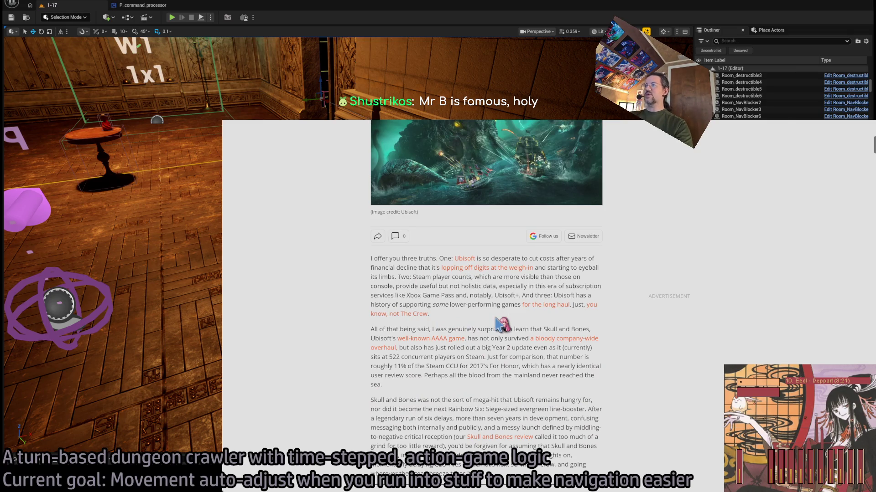
pyautogui.scroll(7, 501, 324)
pyautogui.scroll(-9, 499, 325)
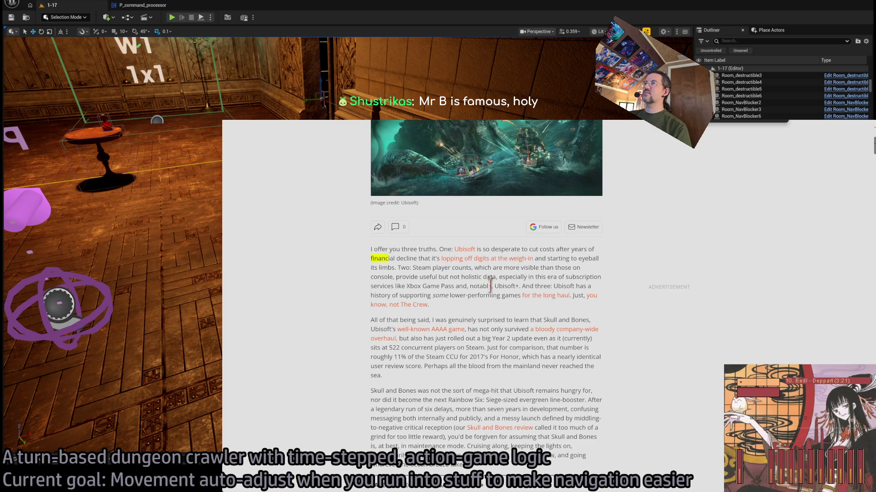
pyautogui.scroll(-7, 495, 277)
# Search Google for 'ubisoft financials' and expand the full AI Overview
pyautogui.hotkey('ctrl', 'l')
pyautogui.write('ubisoft financials')
pyautogui.press('Return')
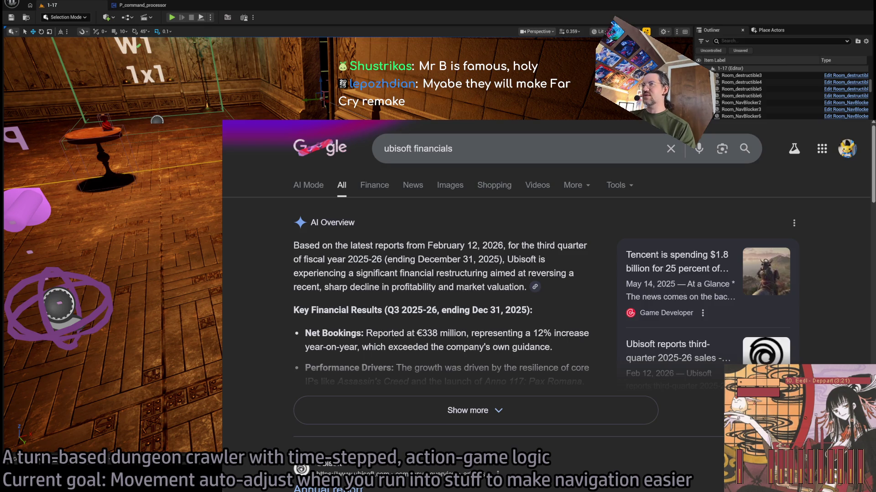
pyautogui.click(467, 411)
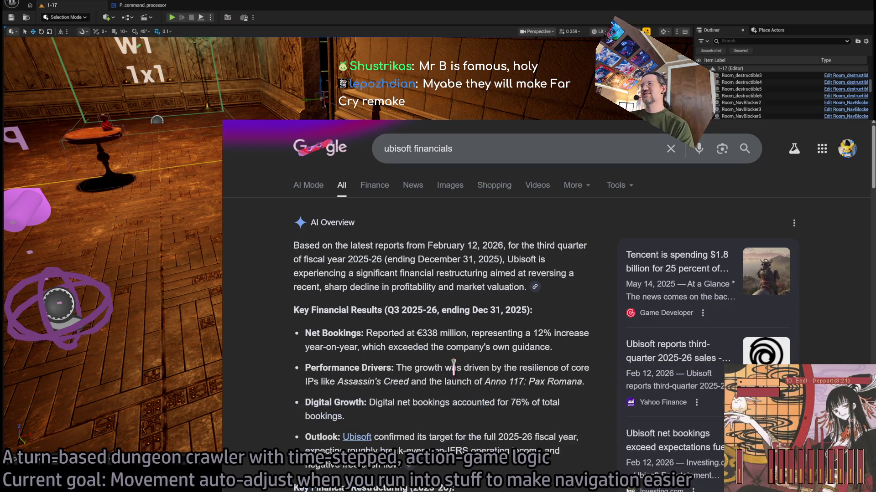
pyautogui.scroll(-2, 302, 309)
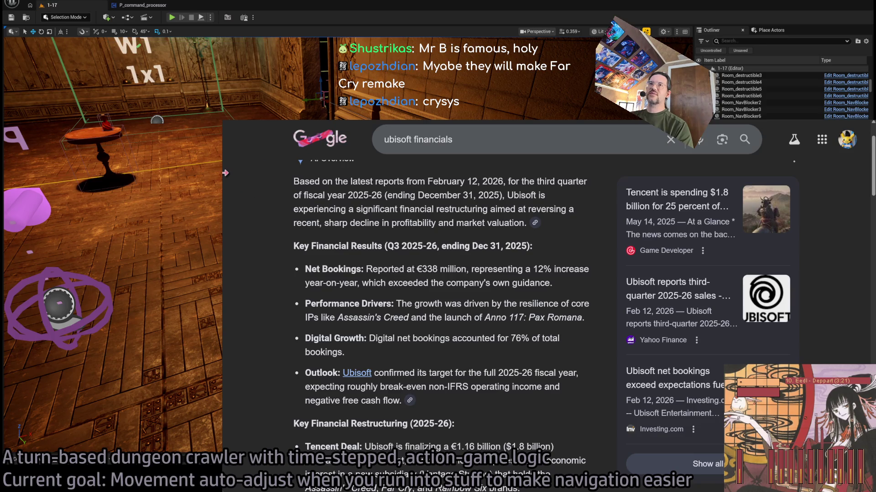
# Widen the browser window and scroll through the AI Overview
pyautogui.moveTo(225, 172); pyautogui.dragTo(190, 173)
pyautogui.scroll(3, 436, 333)
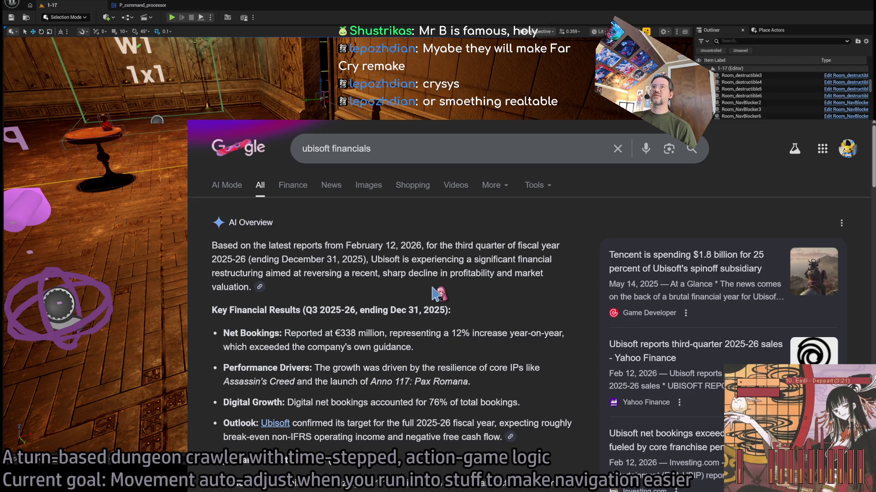
pyautogui.scroll(-2, 354, 244)
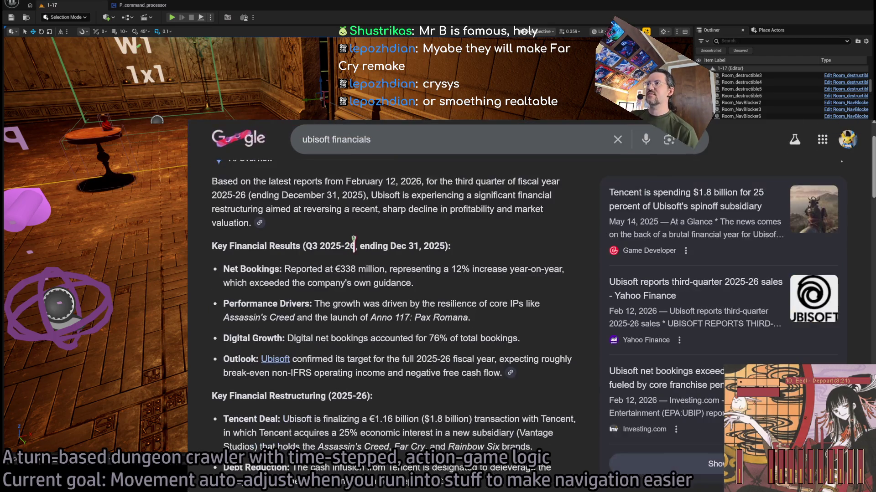
pyautogui.scroll(-2, 229, 242)
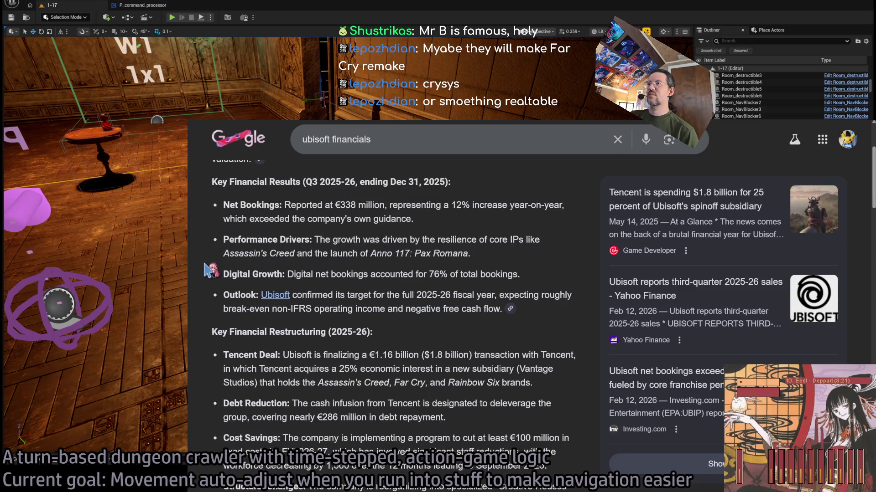
pyautogui.scroll(4, 208, 269)
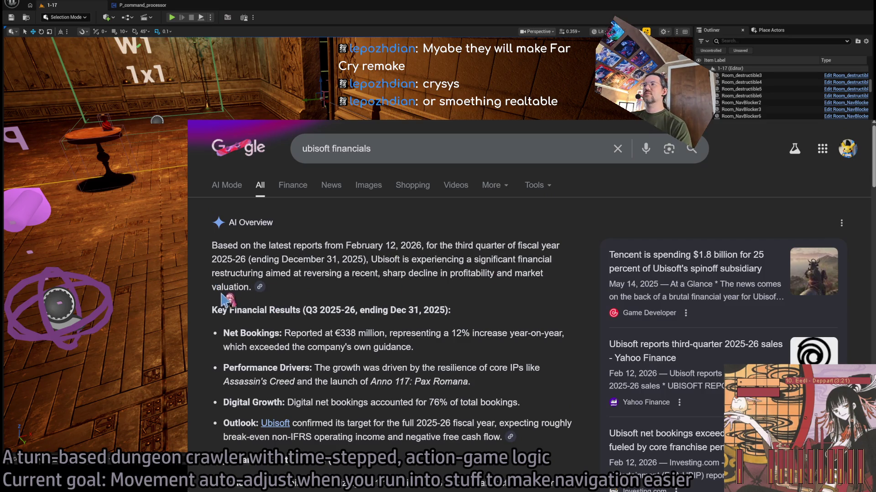
pyautogui.scroll(-2, 345, 314)
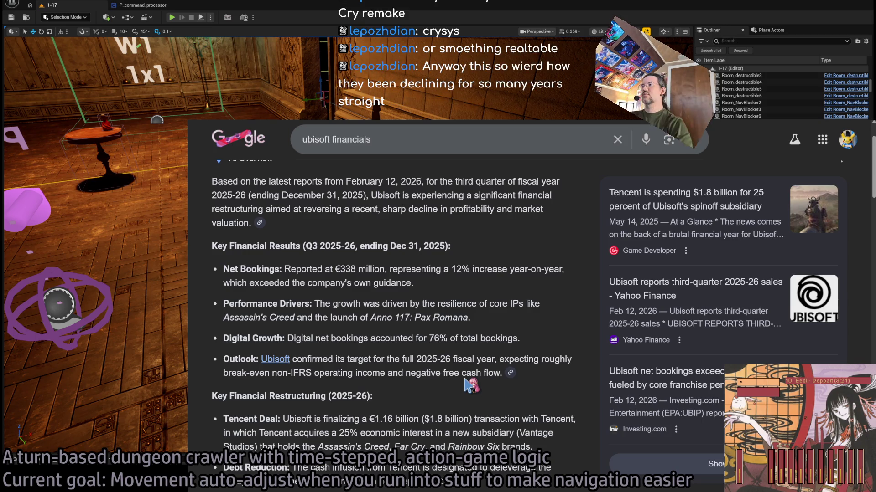
pyautogui.scroll(-1, 465, 384)
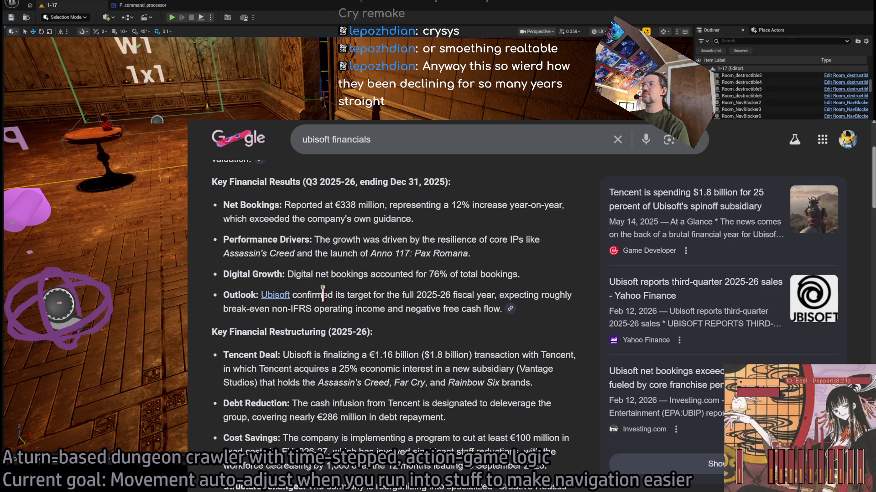
# Highlight the 2025-26 roughly break-even outlook and the Key Financial Restructuring bullets
pyautogui.moveTo(426, 294); pyautogui.dragTo(452, 294)
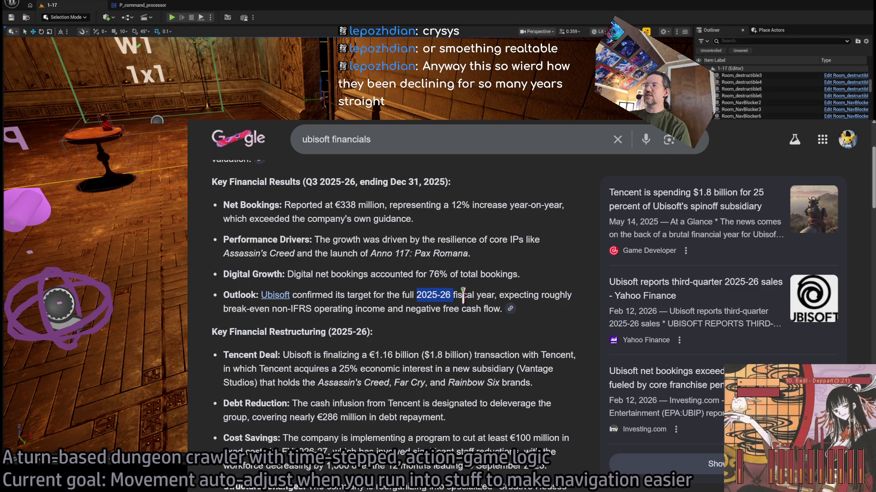
pyautogui.doubleClick(517, 294)
pyautogui.moveTo(518, 294); pyautogui.dragTo(270, 310)
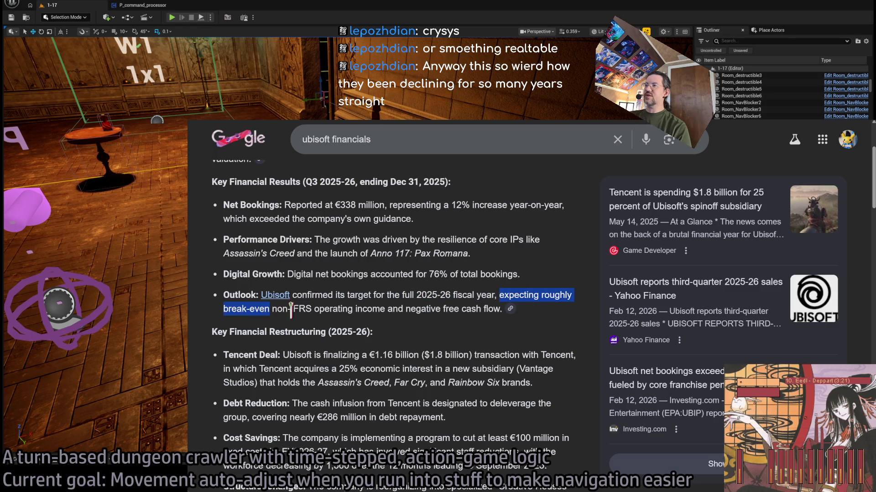
pyautogui.scroll(-3, 443, 338)
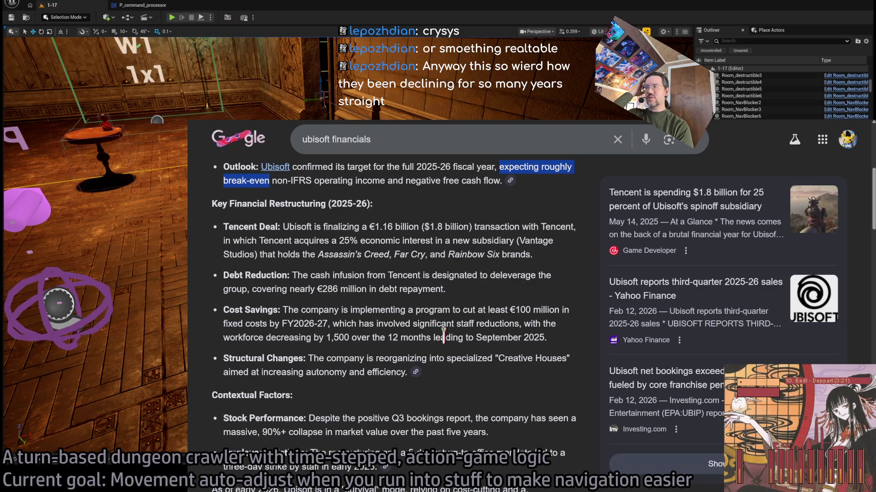
pyautogui.moveTo(424, 210)
pyautogui.mouseDown()
pyautogui.moveTo(470, 380)
pyautogui.moveTo(449, 224)
pyautogui.mouseUp()
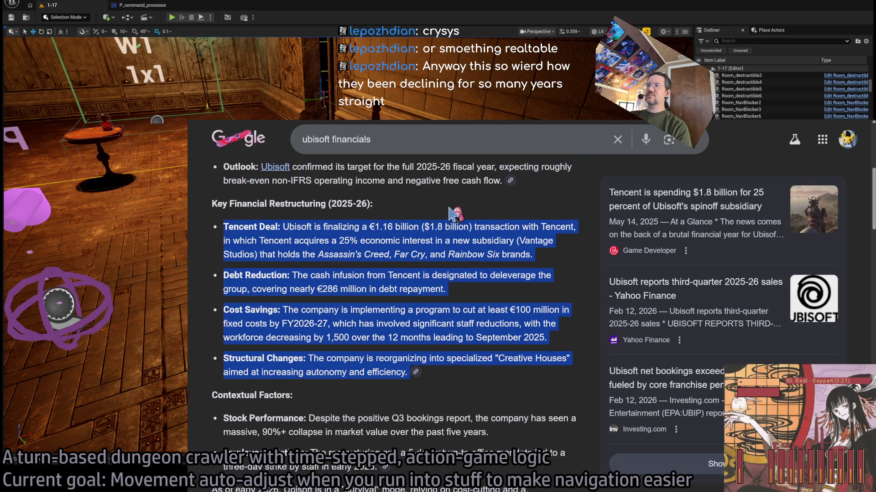
pyautogui.click(449, 224)
# Read the Tencent deal through structural changes passage, then select 'financials' in the search query
pyautogui.scroll(2, 455, 259)
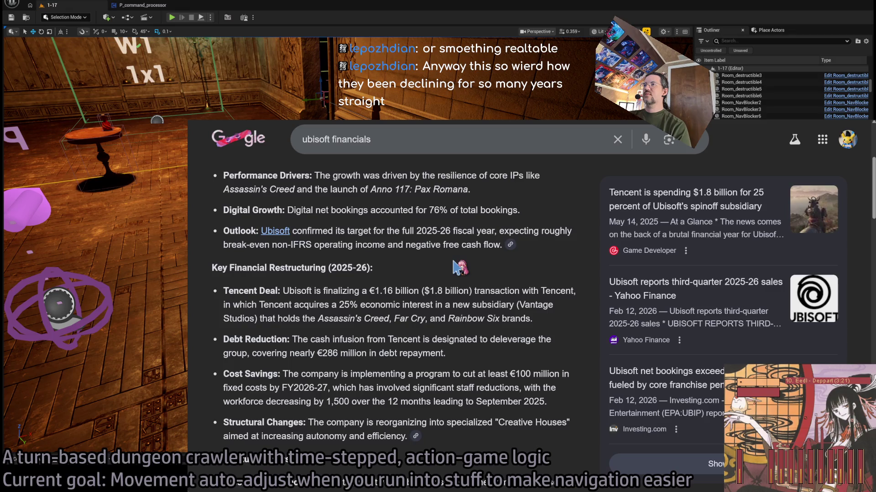
pyautogui.scroll(-2, 455, 259)
pyautogui.scroll(-1, 489, 283)
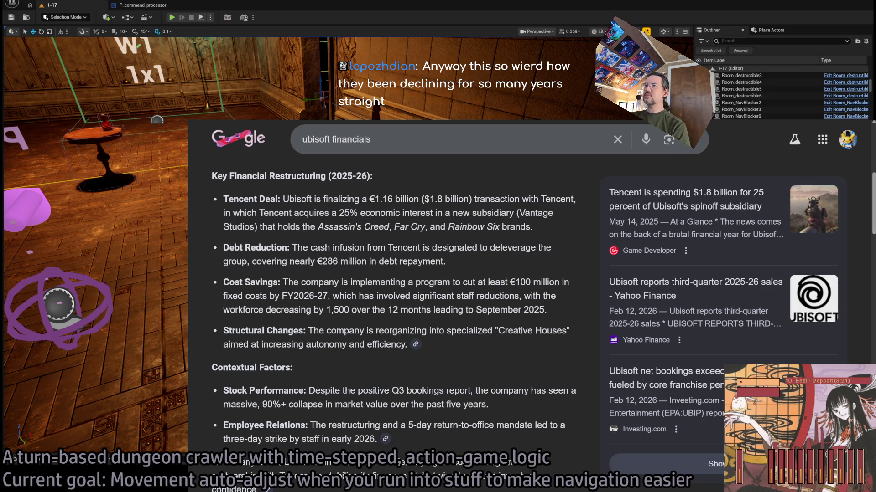
pyautogui.moveTo(461, 177); pyautogui.dragTo(570, 337)
pyautogui.moveTo(409, 346)
pyautogui.mouseDown()
pyautogui.moveTo(487, 199)
pyautogui.moveTo(567, 239)
pyautogui.mouseUp()
pyautogui.click(566, 239)
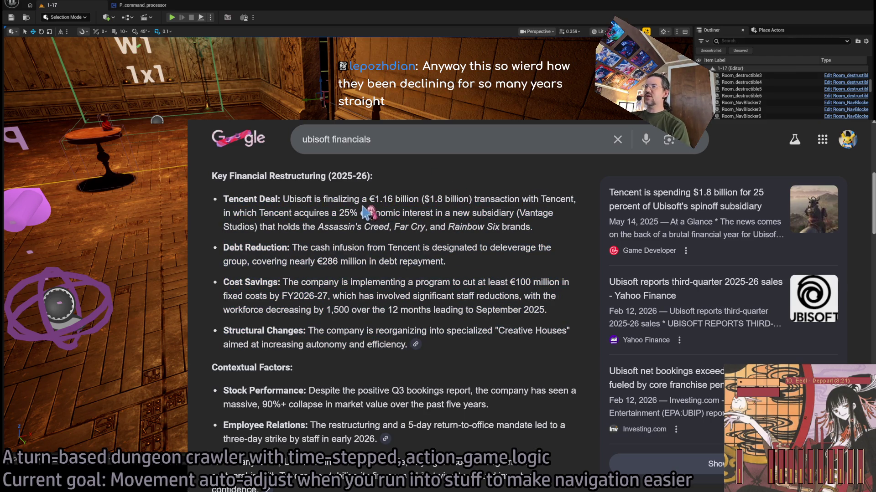
pyautogui.doubleClick(392, 139)
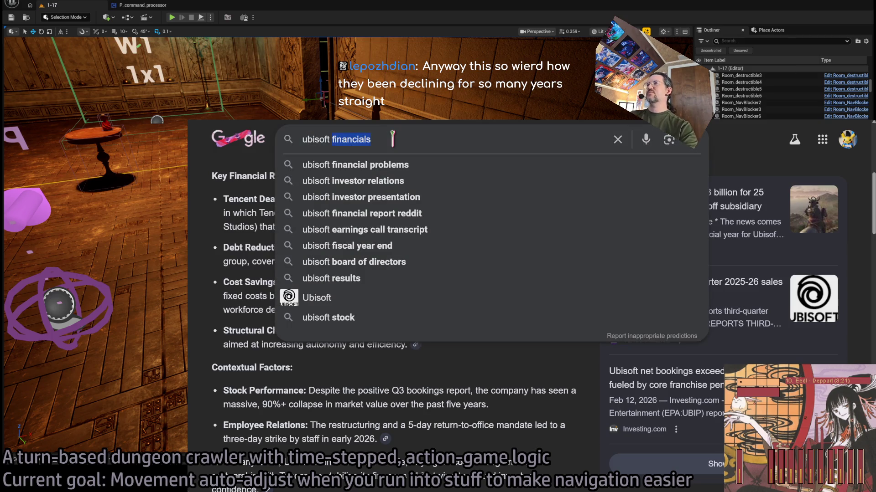
# Search for 'assassin's creed shadows sales' and check the Reddit post on Shadows sales
pyautogui.write("assassin's ")
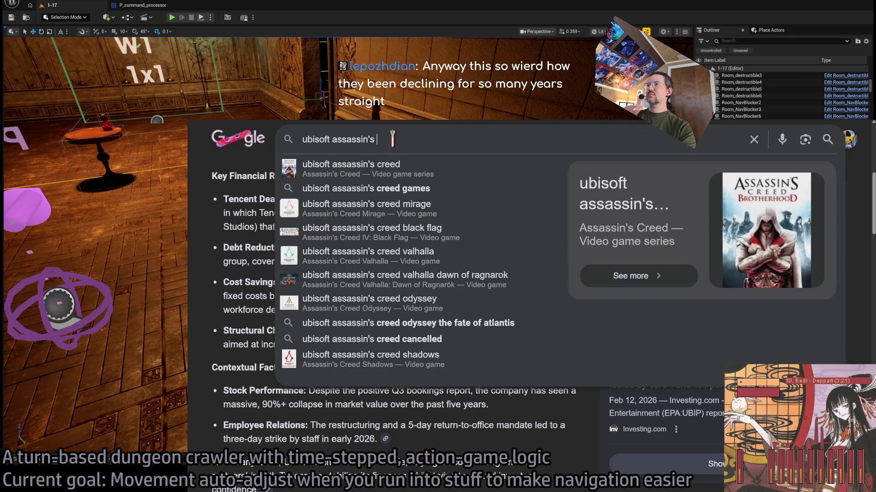
pyautogui.write('cre')
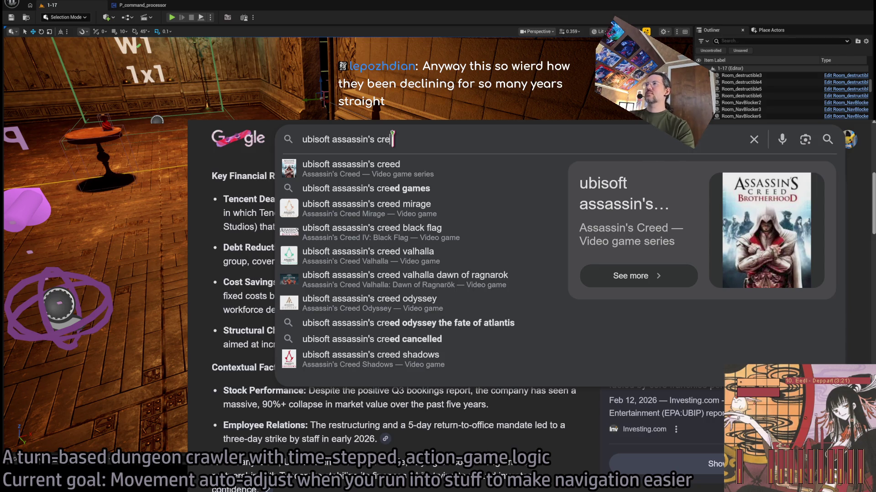
pyautogui.write('ed shadows sales')
pyautogui.press('Return')
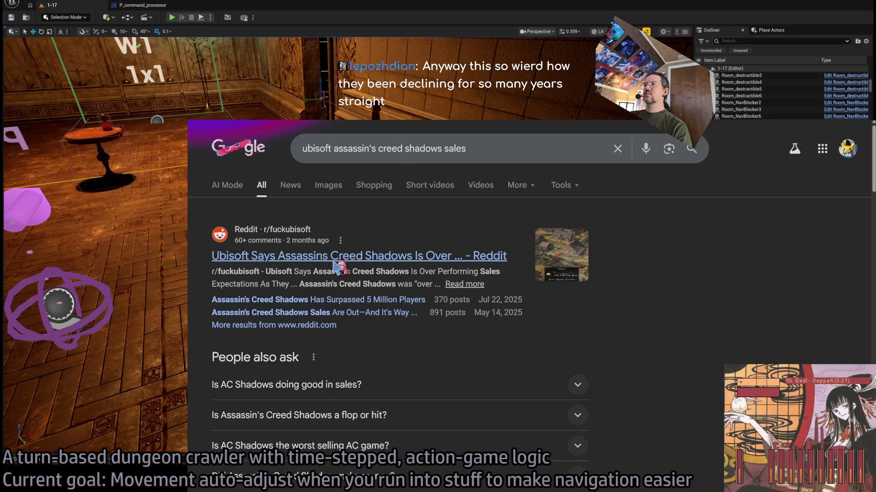
pyautogui.click(337, 259)
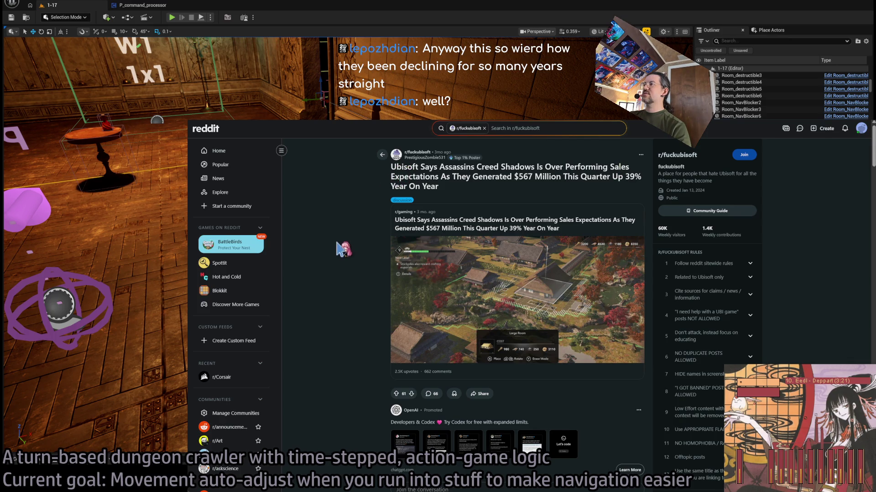
pyautogui.hotkey('alt', 'Left')
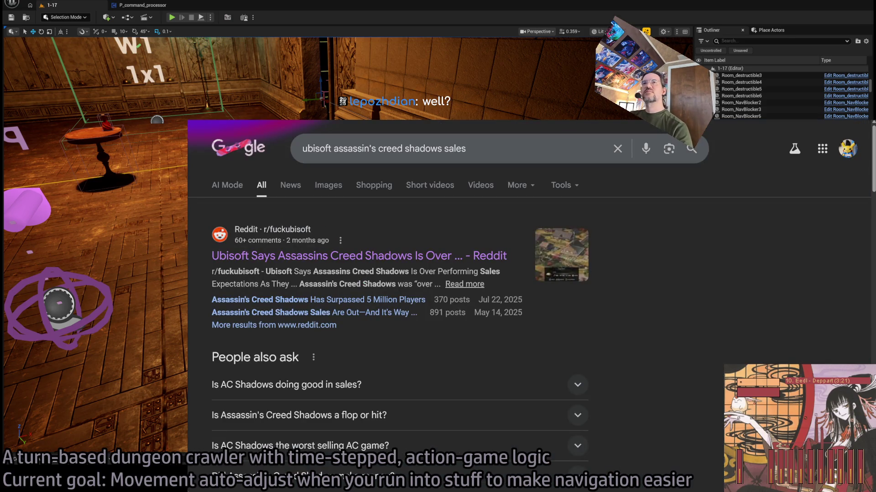
# Open the VGChartz Ubisoft sales article, note the 230 million units line, and return
pyautogui.scroll(-5, 387, 296)
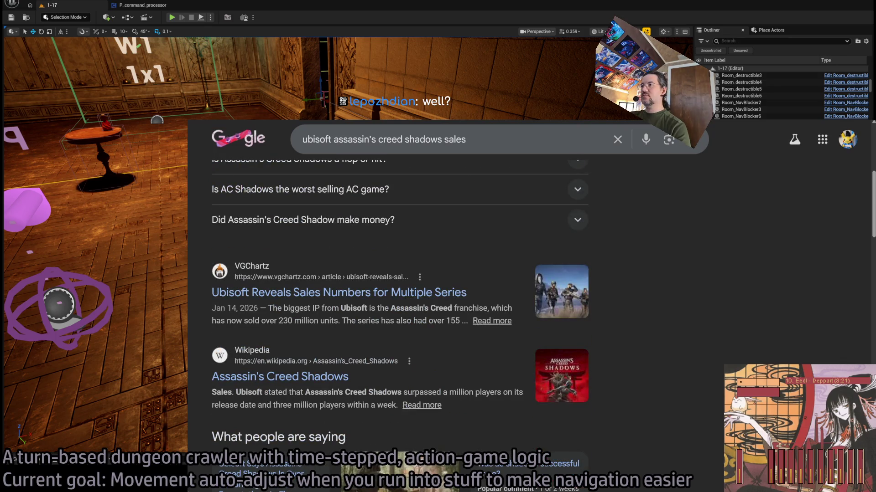
pyautogui.click(442, 296)
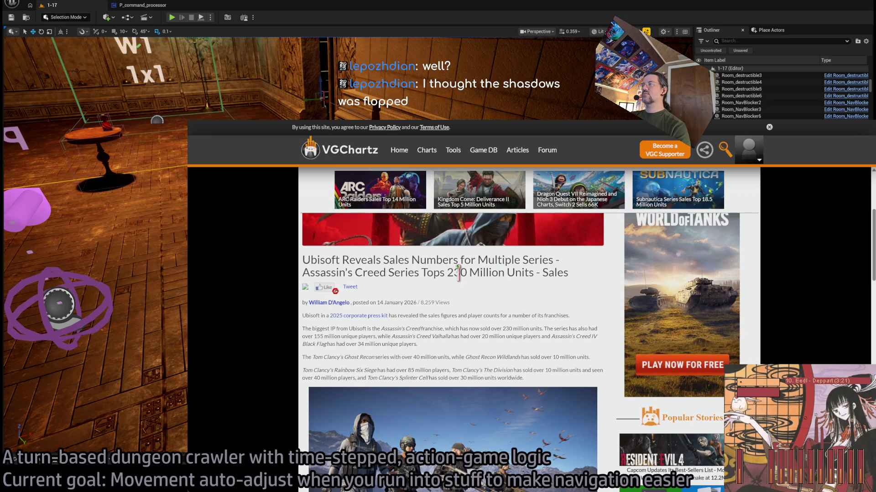
pyautogui.moveTo(311, 274); pyautogui.dragTo(524, 273)
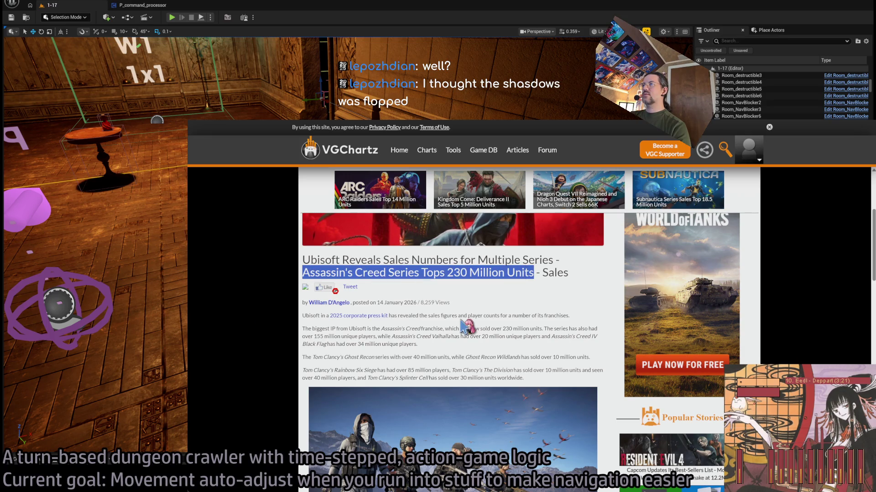
pyautogui.scroll(-10, 462, 318)
pyautogui.hotkey('alt', 'Left')
pyautogui.scroll(-1, 479, 324)
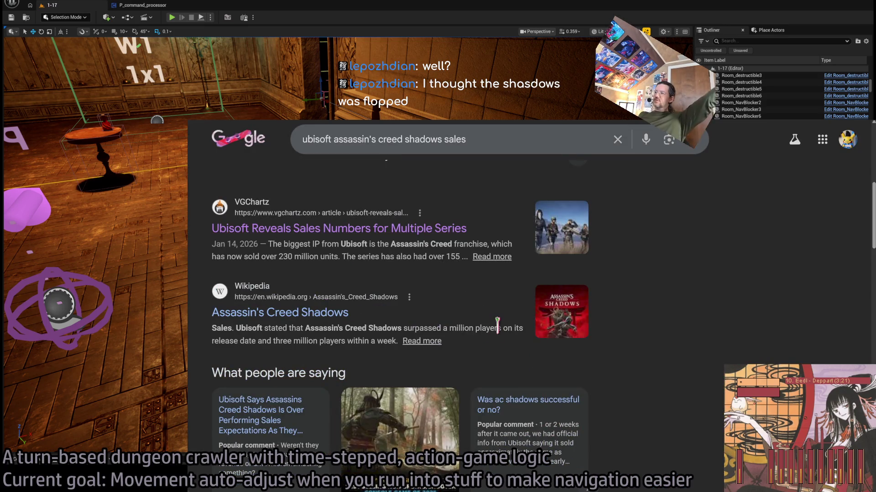
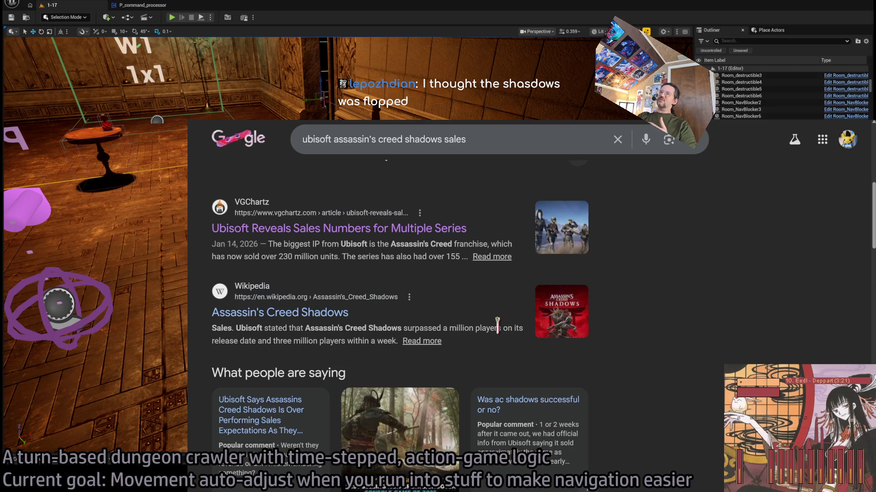
# Highlight the sales snippets in the Wikipedia and Steam Community results
pyautogui.moveTo(495, 341)
pyautogui.mouseDown()
pyautogui.moveTo(449, 282)
pyautogui.moveTo(482, 346)
pyautogui.mouseUp()
pyautogui.click(449, 283)
pyautogui.click(633, 344)
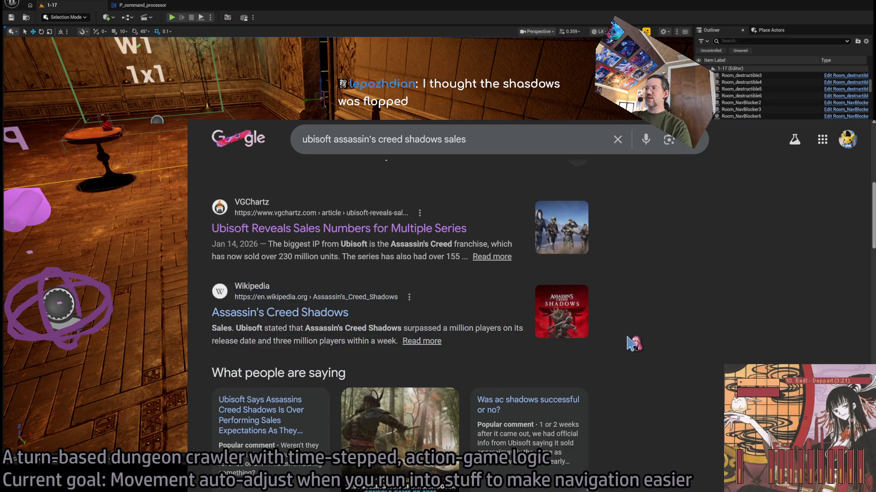
pyautogui.scroll(-5, 631, 342)
pyautogui.moveTo(454, 355); pyautogui.dragTo(514, 422)
pyautogui.click(517, 428)
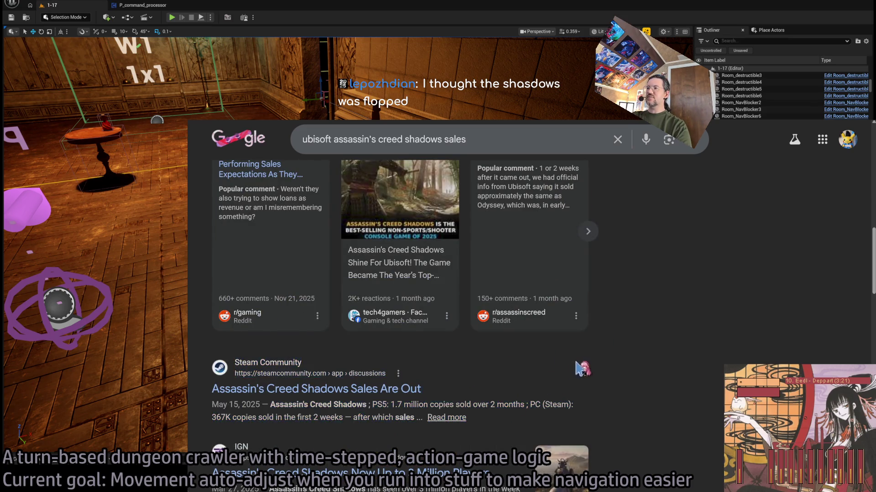
# Review the IGN result and the other results' sales figures by highlighting them
pyautogui.scroll(-1, 579, 367)
pyautogui.moveTo(545, 363); pyautogui.dragTo(538, 375)
pyautogui.scroll(-2, 538, 376)
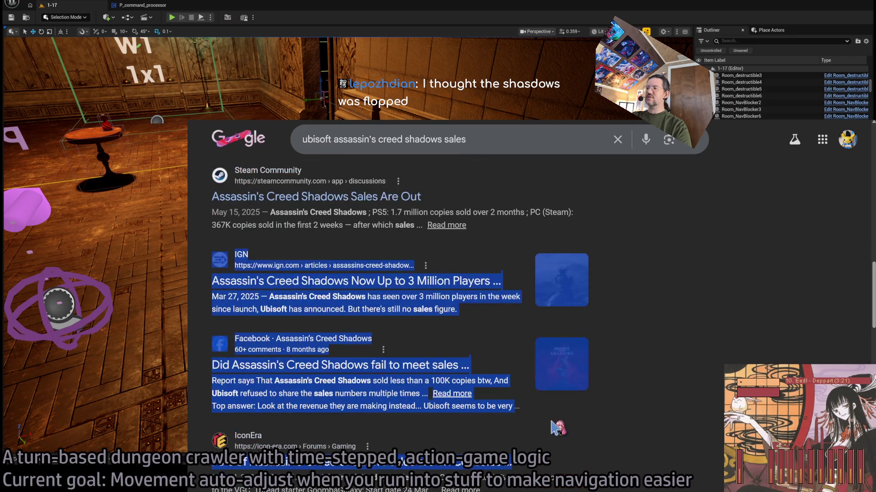
pyautogui.click(622, 429)
pyautogui.moveTo(612, 423)
pyautogui.mouseDown()
pyautogui.moveTo(609, 236)
pyautogui.moveTo(591, 239)
pyautogui.moveTo(598, 384)
pyautogui.moveTo(654, 469)
pyautogui.moveTo(619, 489)
pyautogui.moveTo(636, 432)
pyautogui.moveTo(619, 442)
pyautogui.moveTo(644, 452)
pyautogui.mouseUp()
pyautogui.scroll(1, 617, 370)
pyautogui.click(639, 447)
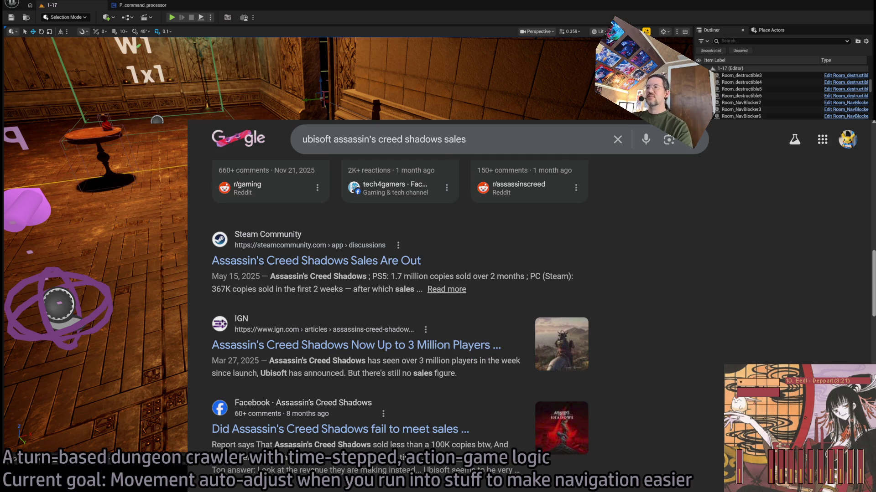
pyautogui.scroll(-4, 337, 238)
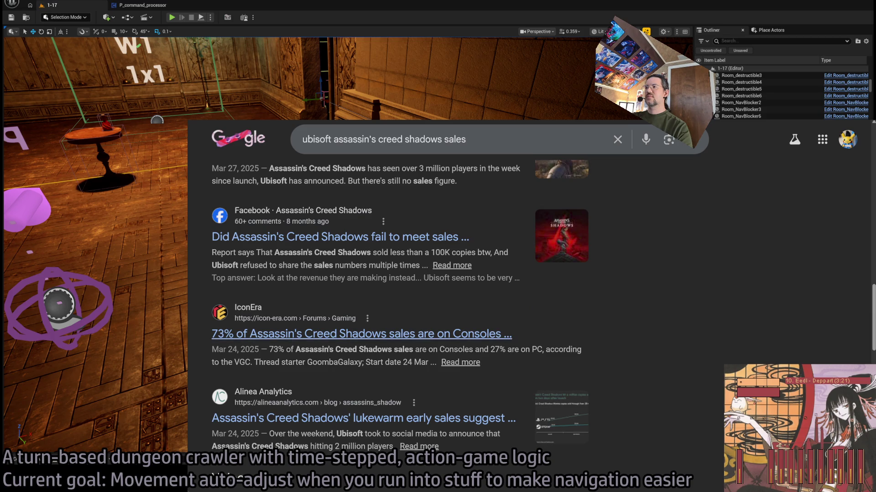
pyautogui.scroll(10, 393, 296)
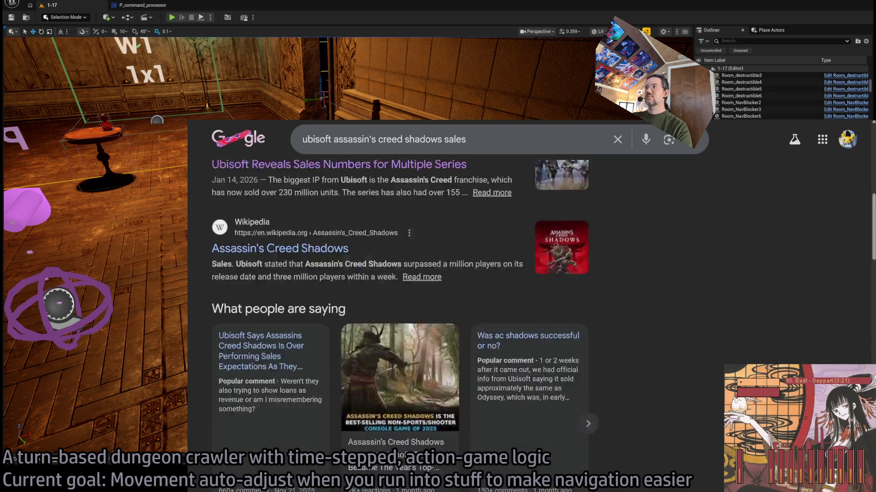
# Remove 'ubisoft' from the search query and rerun the sales search
pyautogui.doubleClick(456, 149)
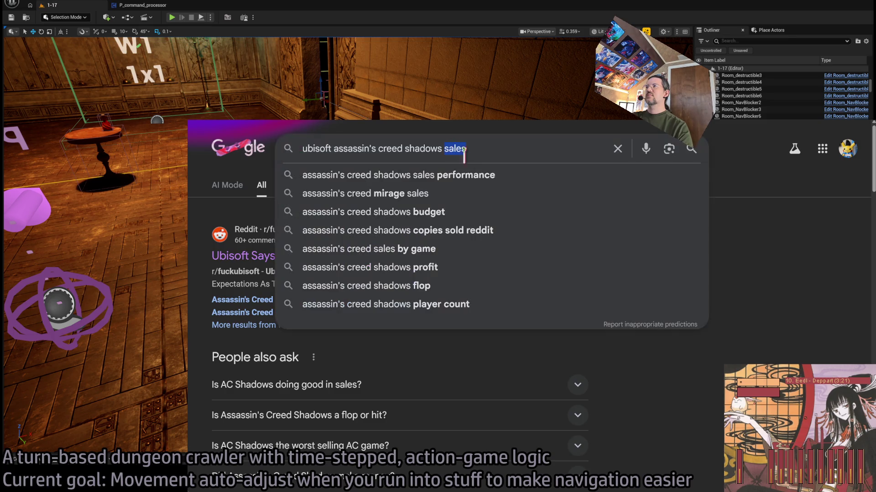
pyautogui.doubleClick(307, 148)
pyautogui.press('BackSpace')
pyautogui.press('Return')
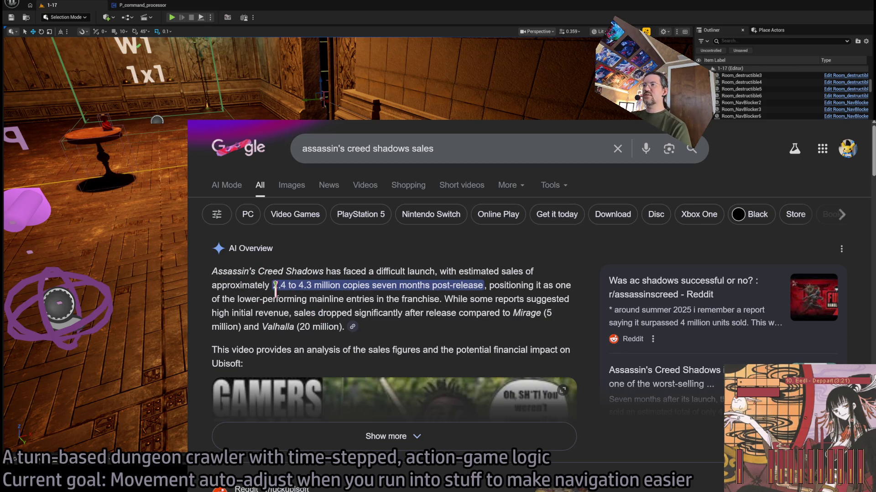
# Highlight the 2.4 to 4.3 million sales estimate and expand the full AI Overview
pyautogui.moveTo(212, 285)
pyautogui.mouseDown()
pyautogui.moveTo(465, 300)
pyautogui.moveTo(474, 285)
pyautogui.moveTo(515, 285)
pyautogui.moveTo(381, 285)
pyautogui.moveTo(324, 298)
pyautogui.moveTo(434, 298)
pyautogui.mouseUp()
pyautogui.doubleClick(523, 285)
pyautogui.moveTo(523, 285)
pyautogui.mouseDown()
pyautogui.moveTo(273, 298)
pyautogui.moveTo(420, 298)
pyautogui.mouseUp()
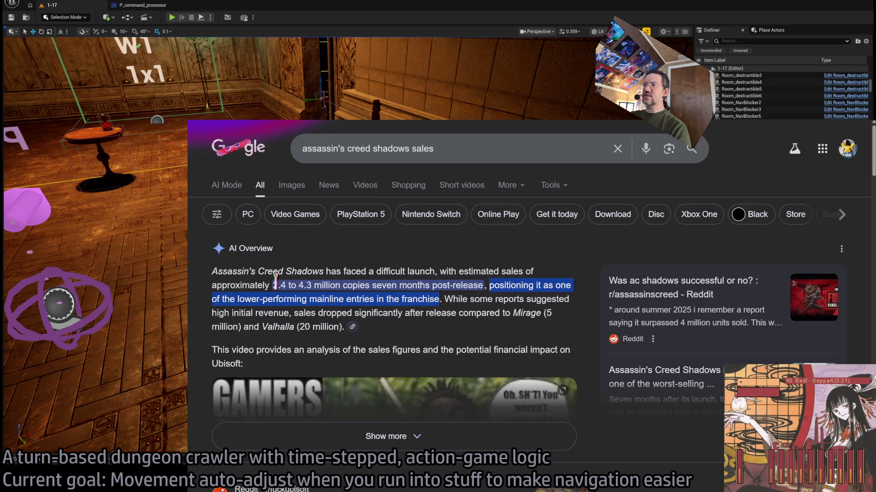
pyautogui.moveTo(274, 285); pyautogui.dragTo(316, 285)
pyautogui.click(397, 437)
pyautogui.scroll(-5, 415, 296)
pyautogui.scroll(-4, 415, 402)
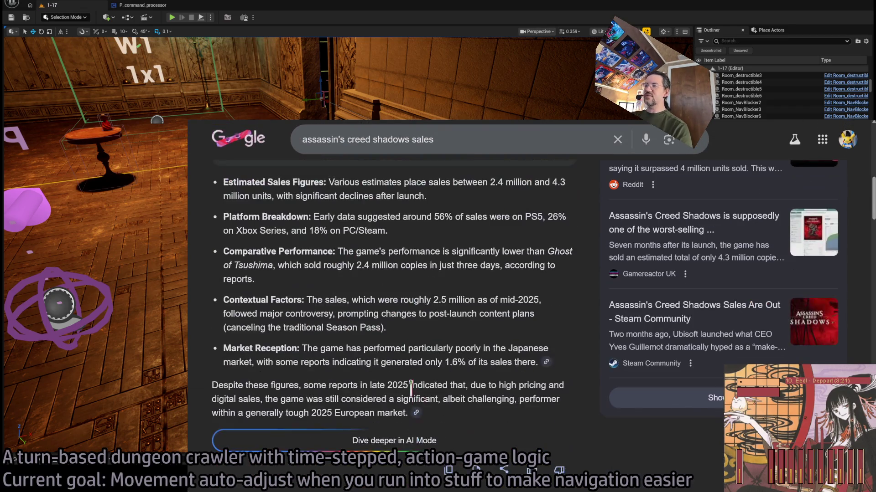
pyautogui.scroll(-5, 402, 363)
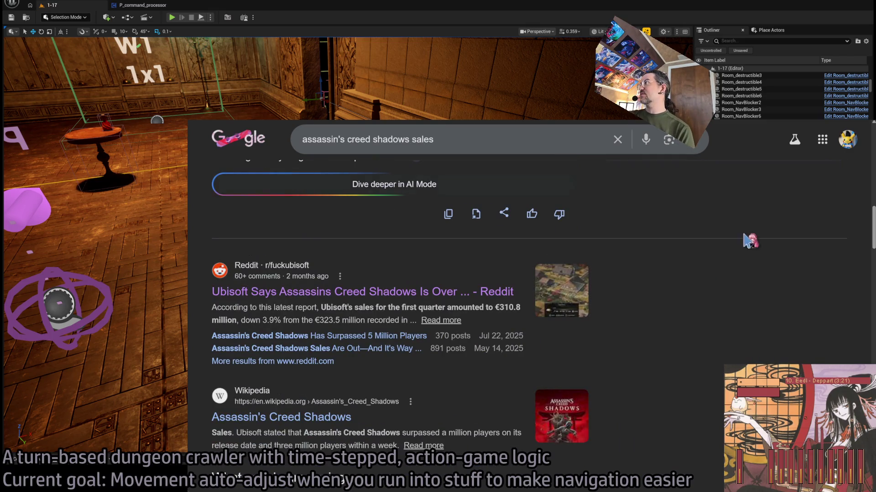
# Glance at the Unreal editor, then switch to the YouTube BRB screen playlist
pyautogui.hotkey('alt', 'Tab')
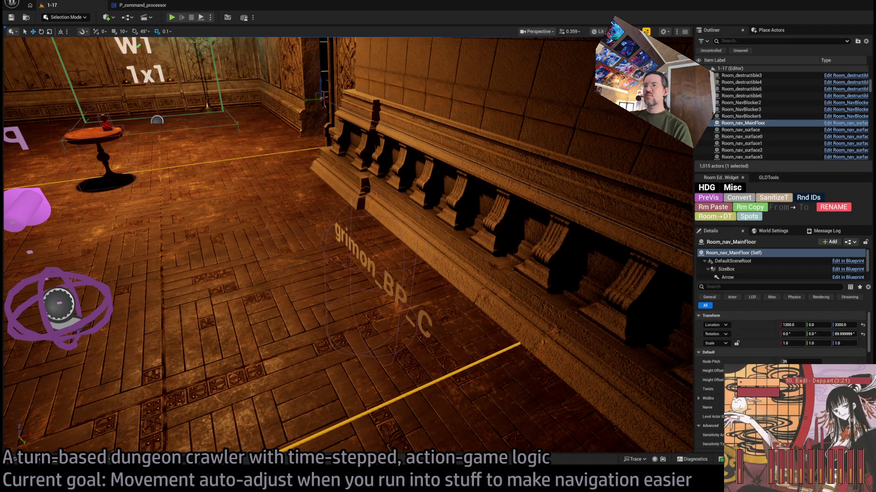
pyautogui.hotkey('alt', 'Tab')
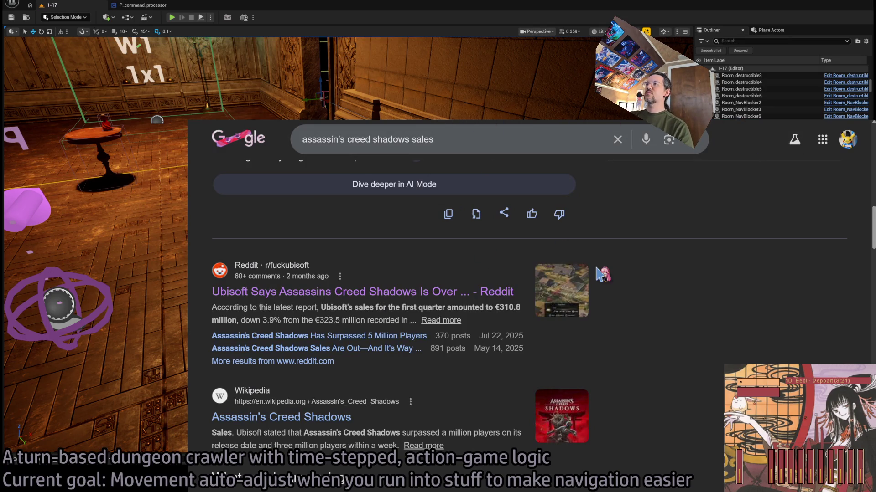
pyautogui.hotkey('ctrl', 'Tab')
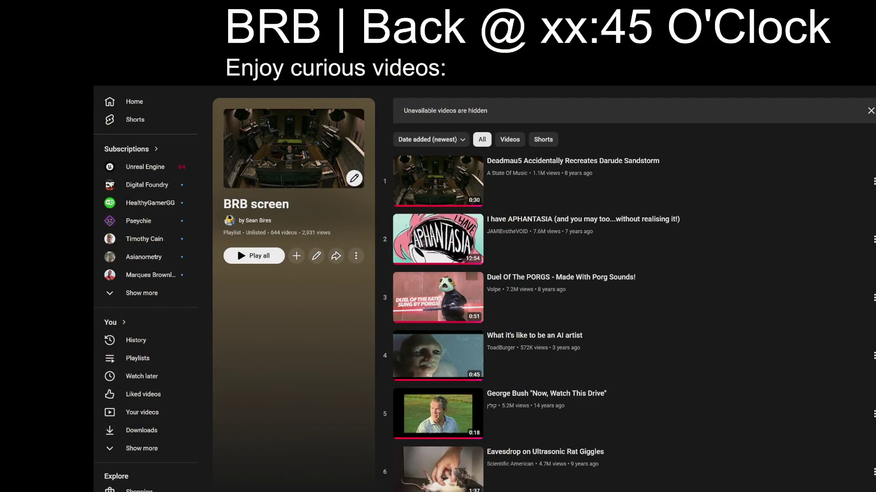
# Change the BRB return time to xx:33 and open the Elicitation video near playlist row 112
pyautogui.press('BackSpace')
pyautogui.press('BackSpace')
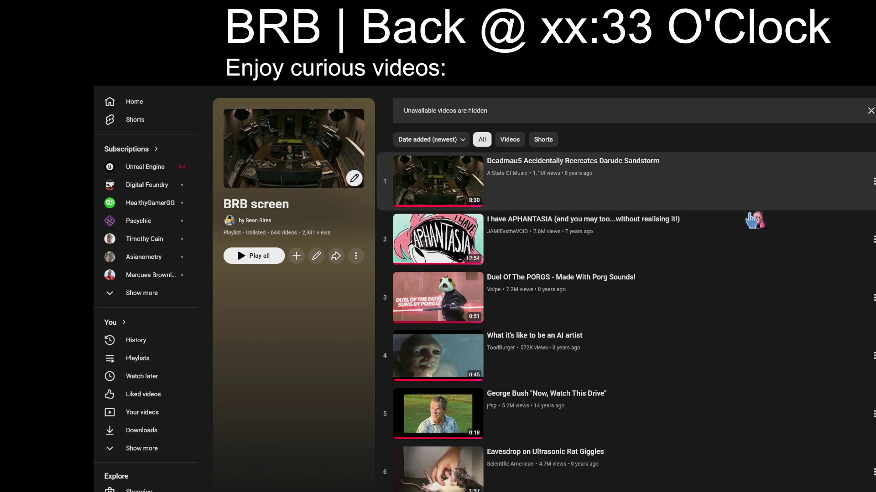
pyautogui.scroll(-20, 836, 301)
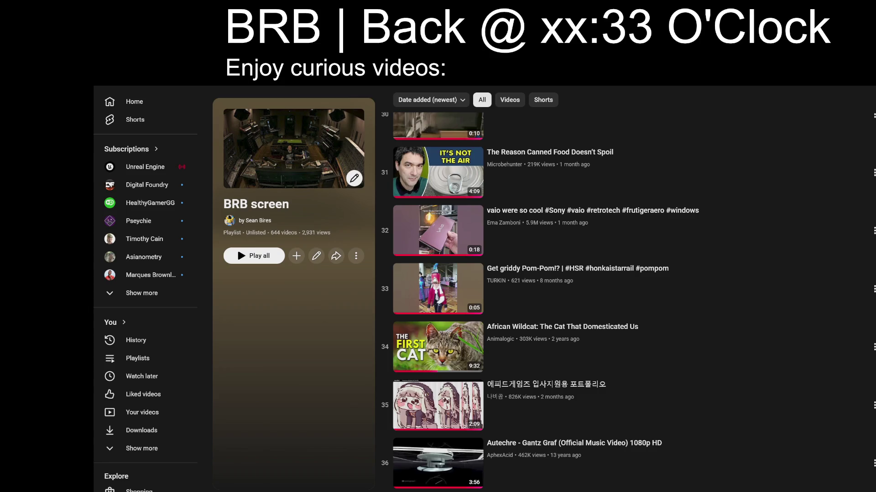
pyautogui.scroll(-20, 634, 296)
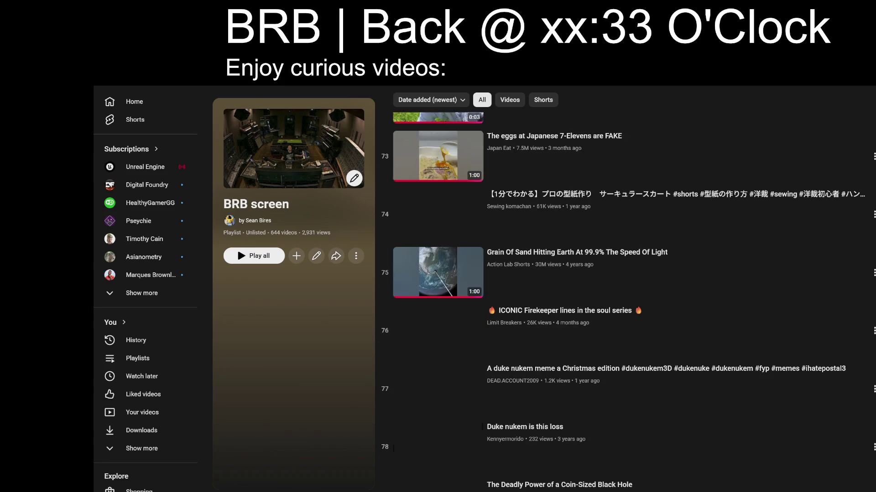
pyautogui.scroll(-20, 698, 306)
pyautogui.scroll(-4, 682, 297)
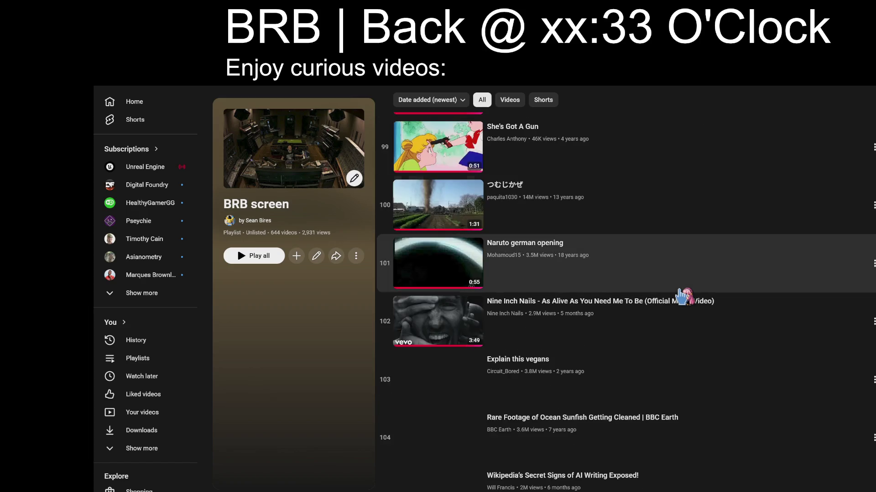
pyautogui.scroll(-9, 557, 303)
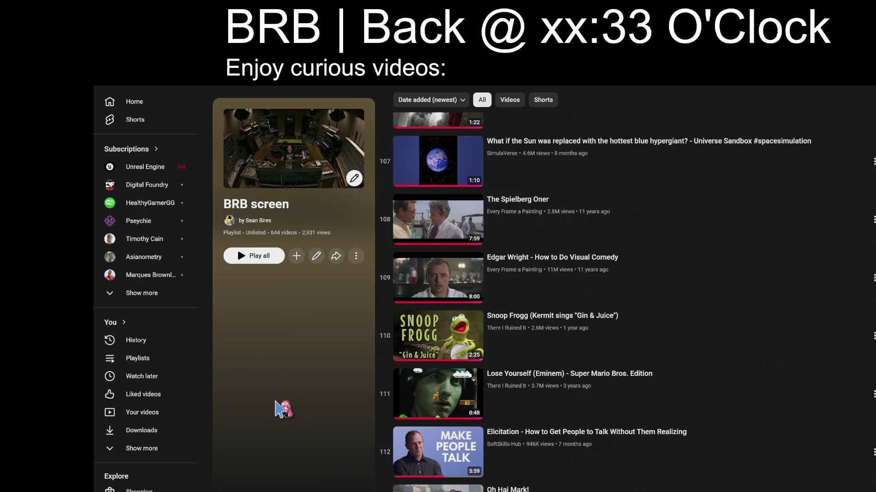
pyautogui.scroll(-3, 278, 403)
pyautogui.scroll(-1, 252, 408)
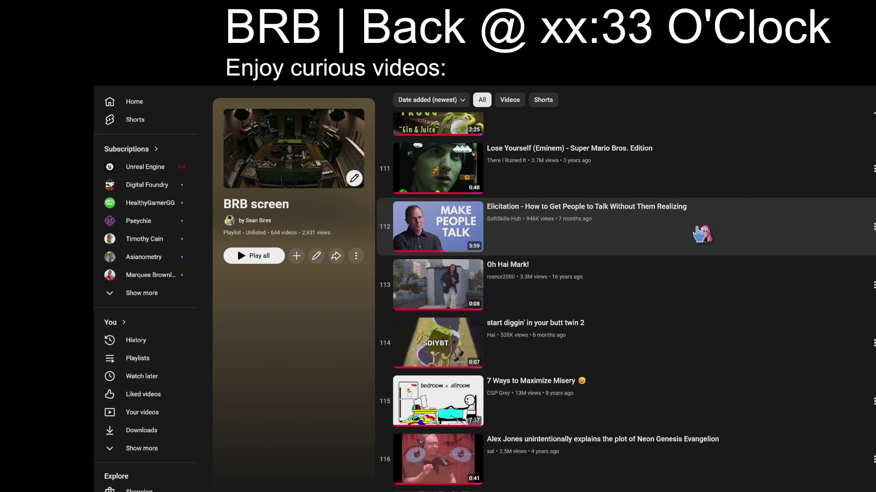
pyautogui.click(699, 232)
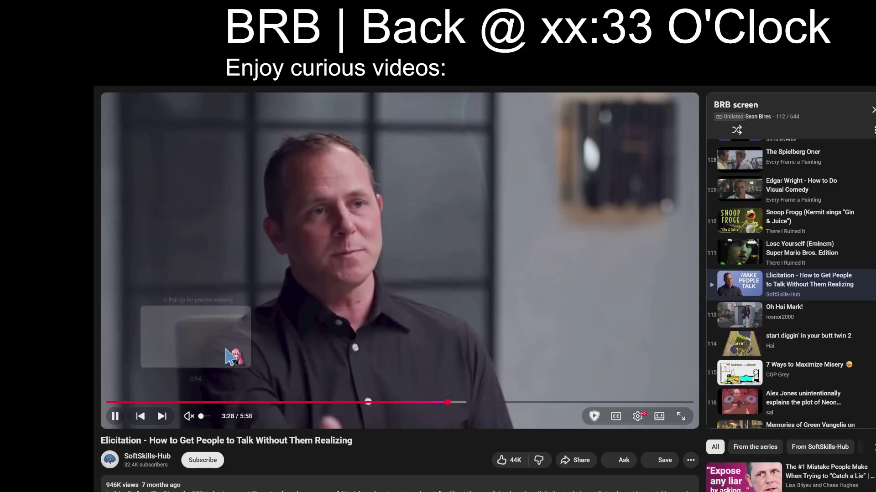
pyautogui.click(222, 362)
pyautogui.click(106, 402)
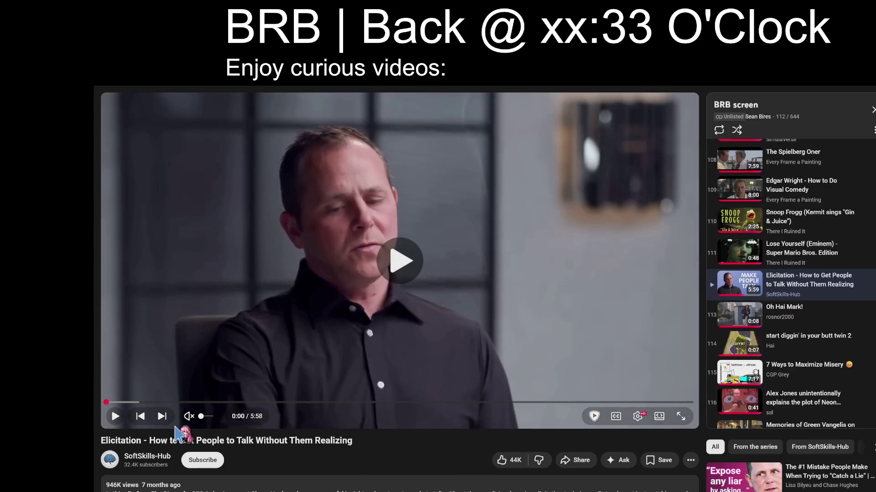
pyautogui.press('space')
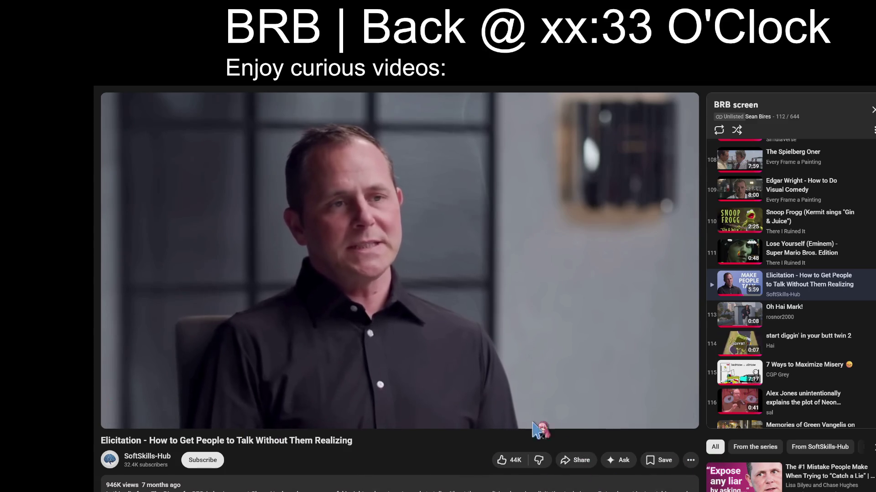
pyautogui.click(666, 420)
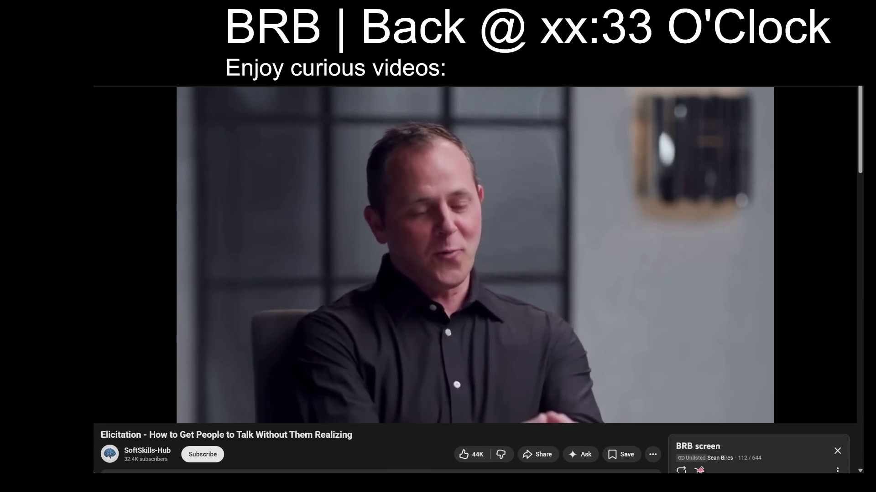
pyautogui.click(698, 469)
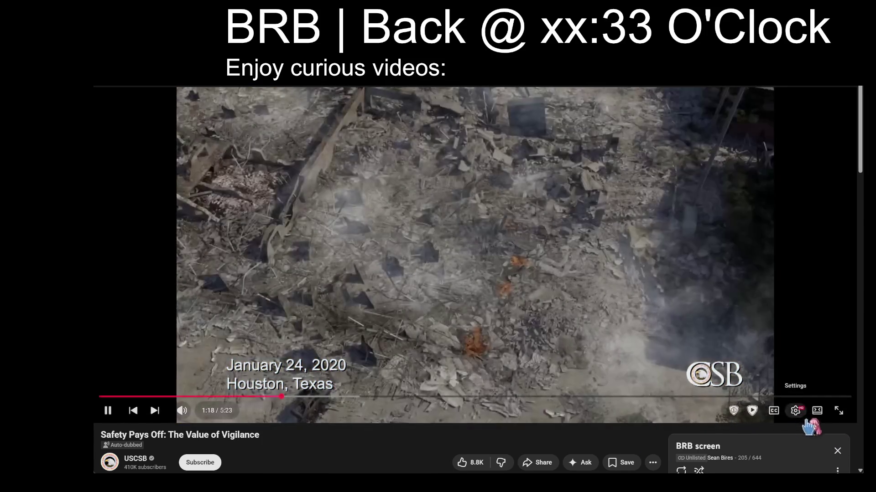
pyautogui.click(797, 412)
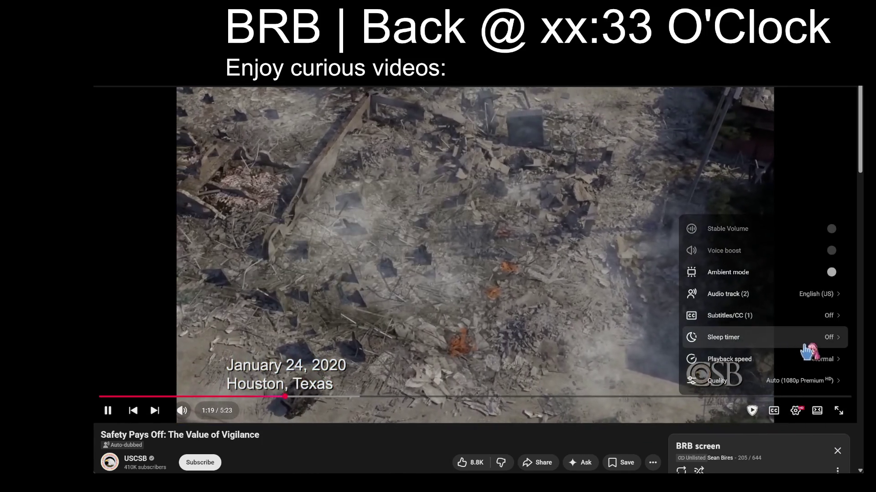
# Switch the audio to the Spanish (US) original track, then pause and resume playback
pyautogui.click(814, 299)
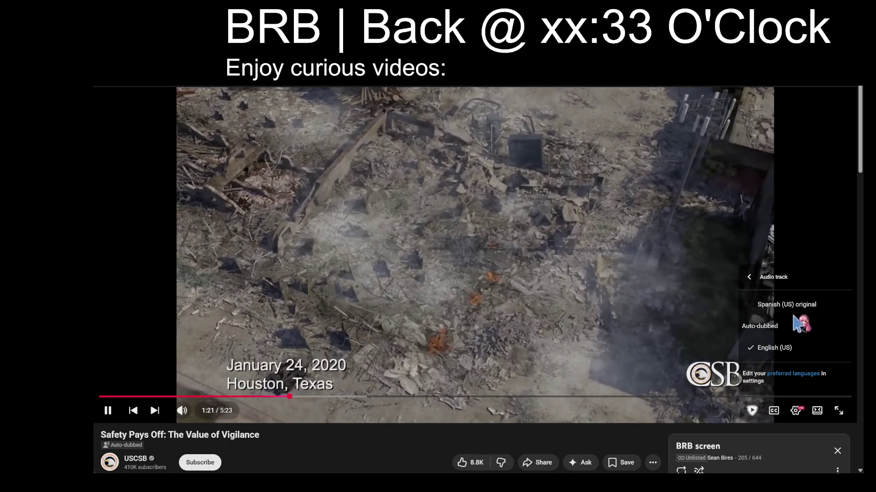
pyautogui.click(793, 313)
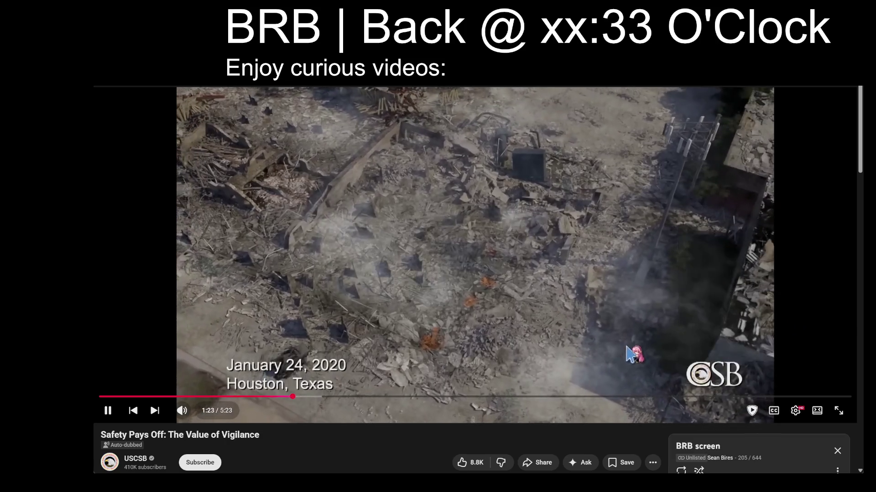
pyautogui.click(565, 304)
pyautogui.click(434, 317)
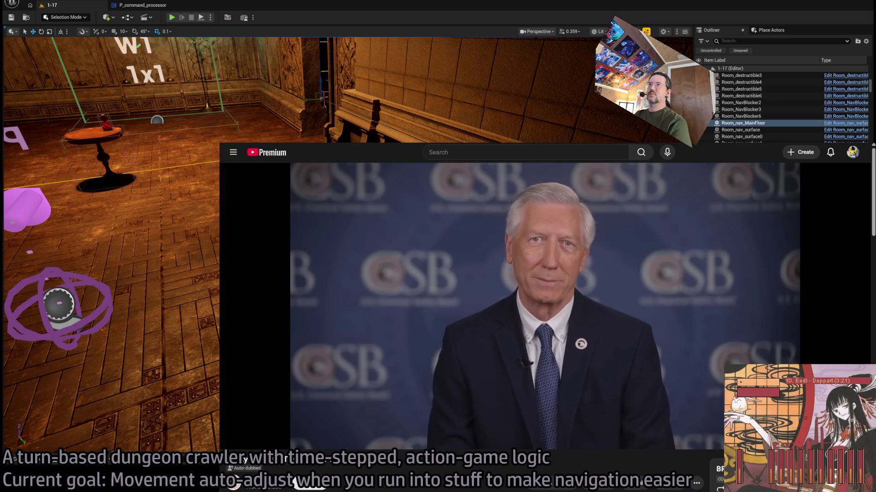
# Leave the browser and show P_command_processor's Movement_calc_for_Where_variables graph
pyautogui.hotkey('alt', 'Tab')
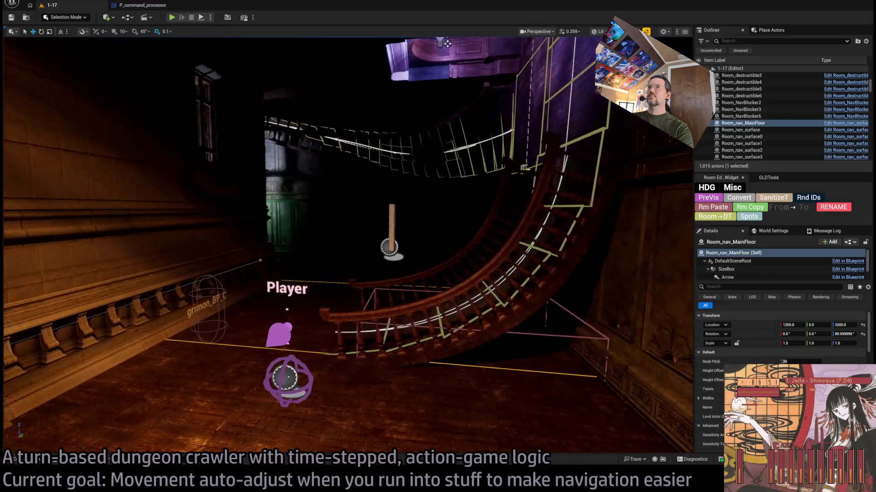
pyautogui.click(137, 5)
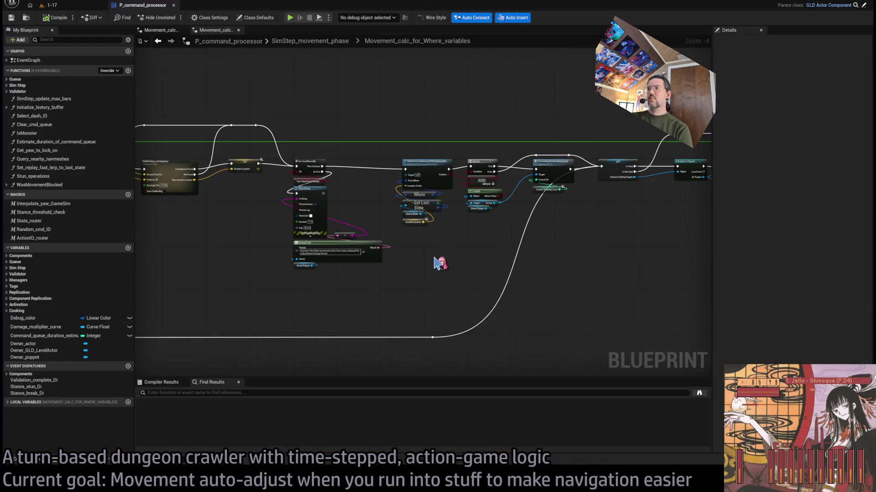
# Pan across the movement-calculation nodes to the collision checks, then bring up the Google Docs start page
pyautogui.scroll(-1, 436, 260)
pyautogui.moveTo(436, 261); pyautogui.dragTo(512, 237)
pyautogui.moveTo(434, 256); pyautogui.dragTo(570, 237)
pyautogui.moveTo(393, 248)
pyautogui.mouseDown()
pyautogui.moveTo(578, 240)
pyautogui.moveTo(636, 225)
pyautogui.mouseUp()
pyautogui.scroll(2, 391, 255)
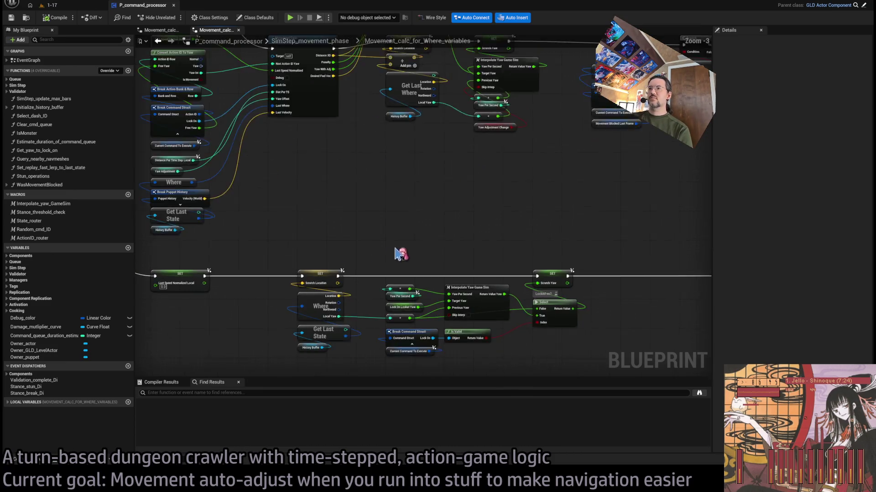
pyautogui.moveTo(395, 255); pyautogui.dragTo(427, 224)
pyautogui.moveTo(589, 330); pyautogui.dragTo(334, 232)
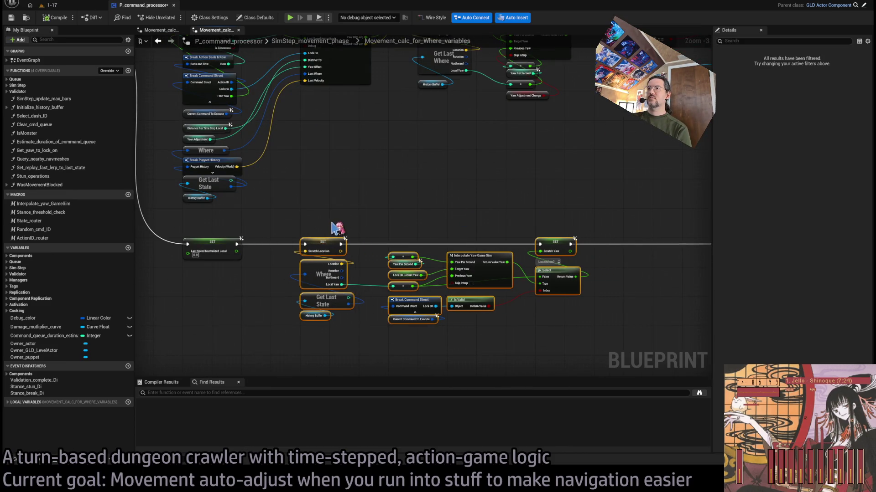
pyautogui.click(335, 232)
pyautogui.moveTo(450, 199)
pyautogui.mouseDown()
pyautogui.moveTo(418, 264)
pyautogui.moveTo(209, 260)
pyautogui.moveTo(273, 290)
pyautogui.moveTo(191, 274)
pyautogui.moveTo(713, 259)
pyautogui.mouseUp()
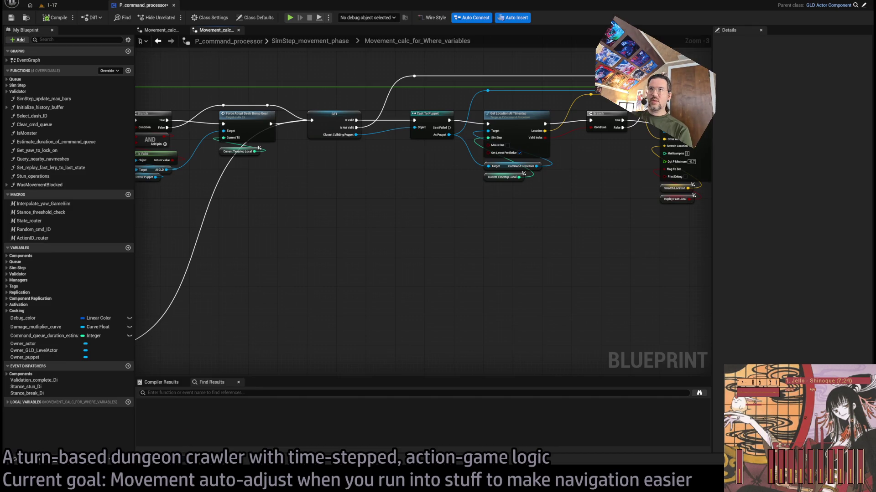
pyautogui.hotkey('alt', 'Tab')
pyautogui.press('Return')
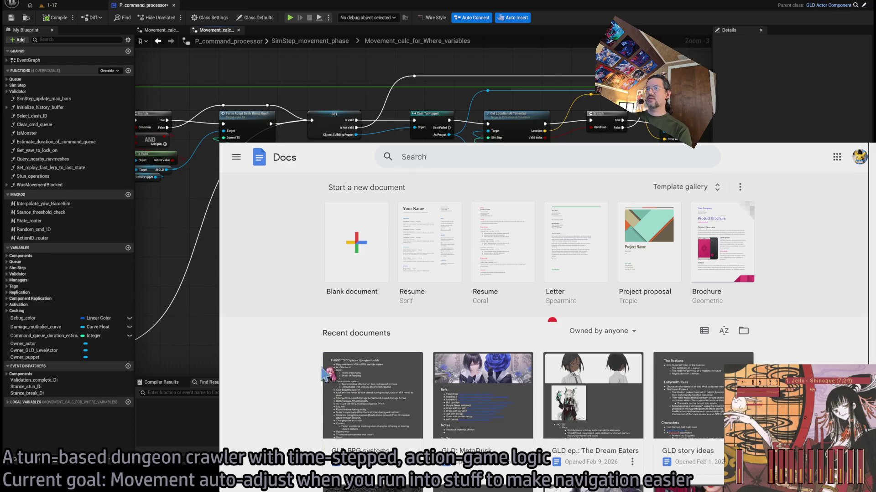
# Open 'GLD RPG systems', select the Actions GUI bug entry, and return to Unreal
pyautogui.click(331, 379)
pyautogui.scroll(-10, 348, 316)
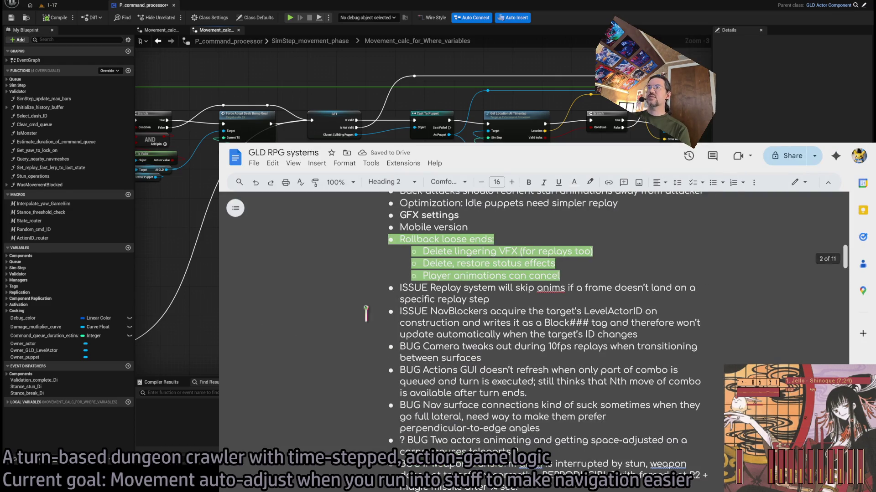
pyautogui.scroll(-1, 469, 348)
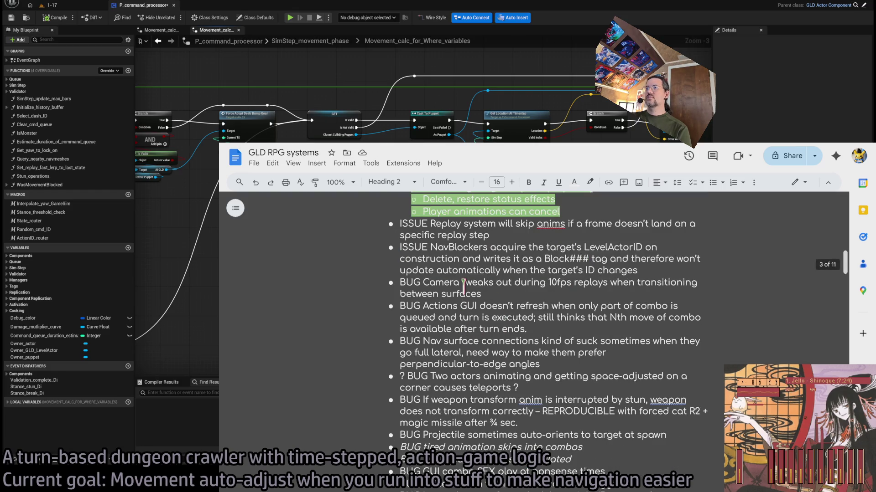
pyautogui.tripleClick(463, 287)
pyautogui.tripleClick(485, 312)
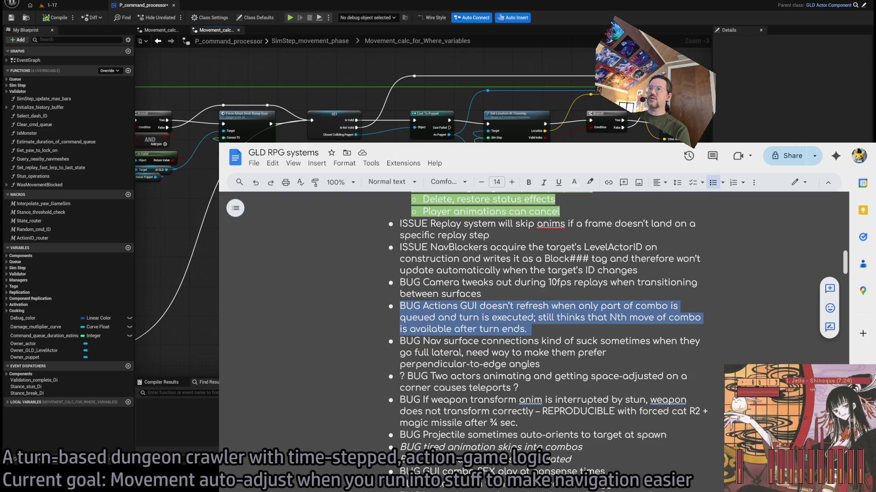
pyautogui.click(98, 5)
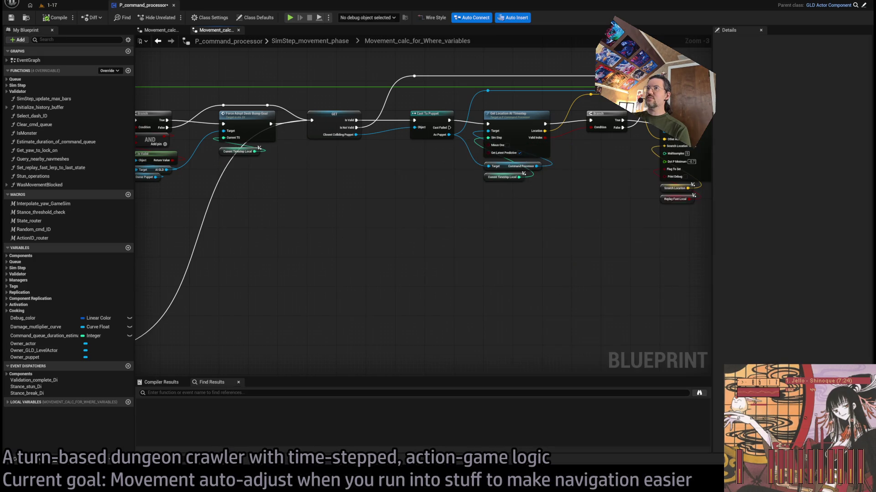
# Playtest level 1-17, queueing lunge, stance-breaker thrust, projectile and leaping thrust attacks, then stop
pyautogui.hotkey('alt', 'p')
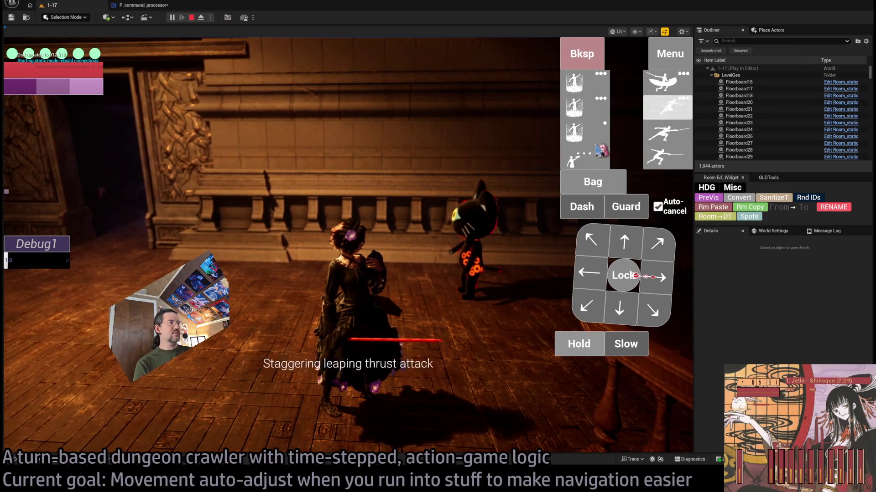
pyautogui.click(655, 141)
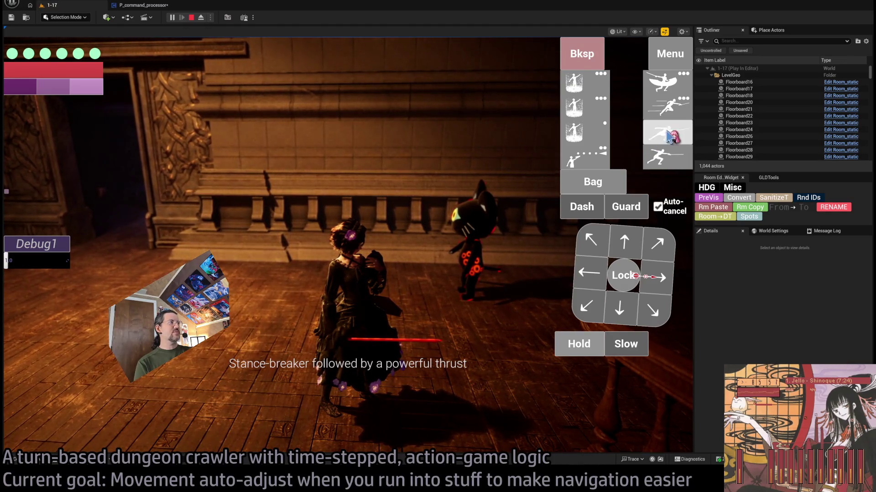
pyautogui.click(644, 137)
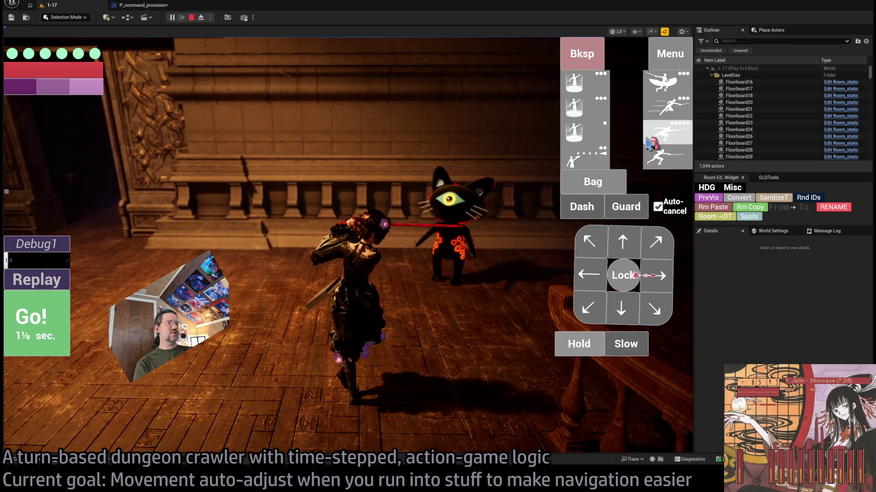
pyautogui.click(649, 143)
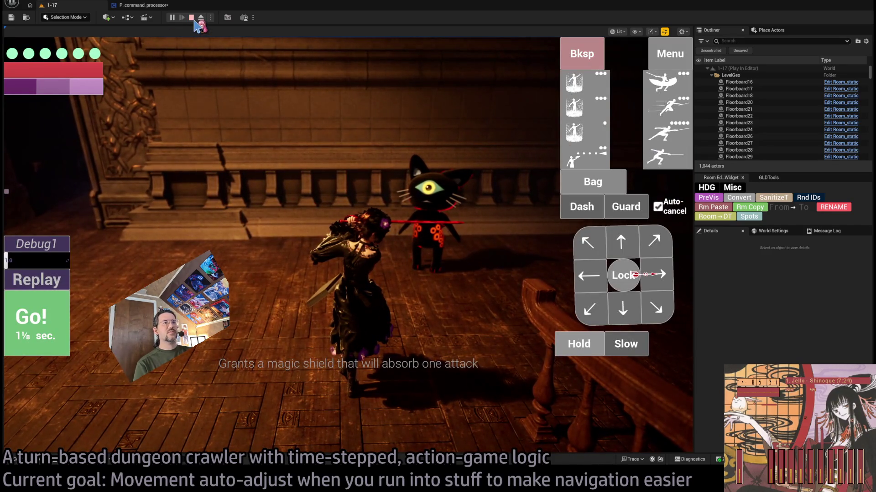
pyautogui.click(666, 134)
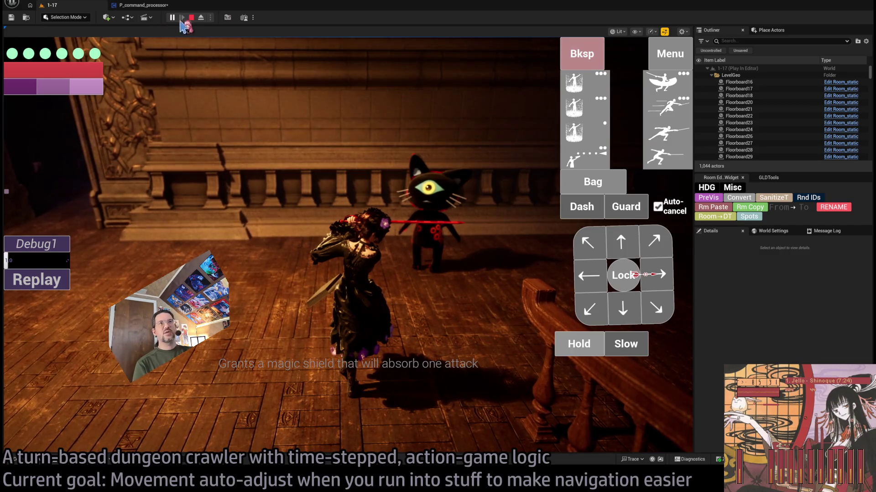
pyautogui.click(192, 18)
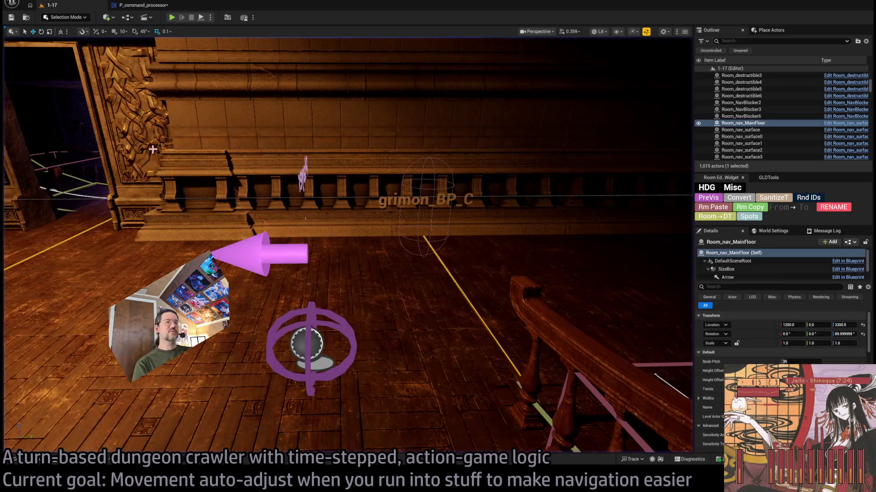
# Open Player_GUI_widget from the GUI folder via the Content Drawer
pyautogui.click(15, 459)
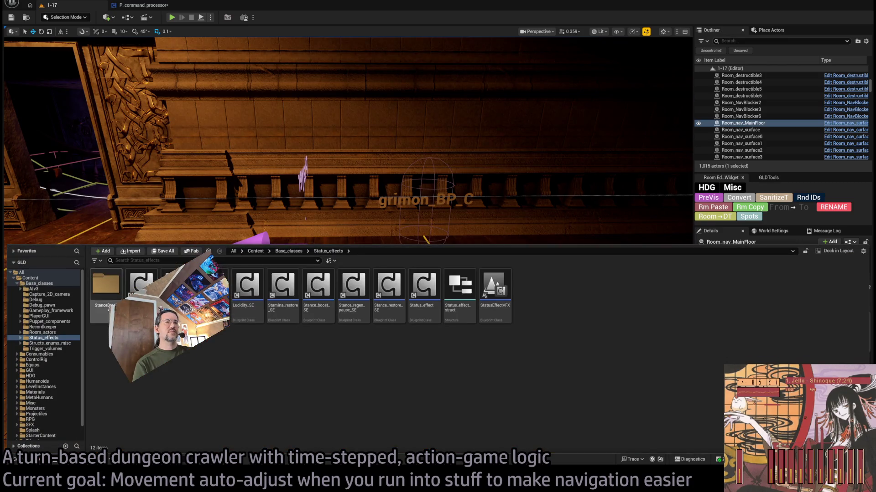
pyautogui.click(23, 285)
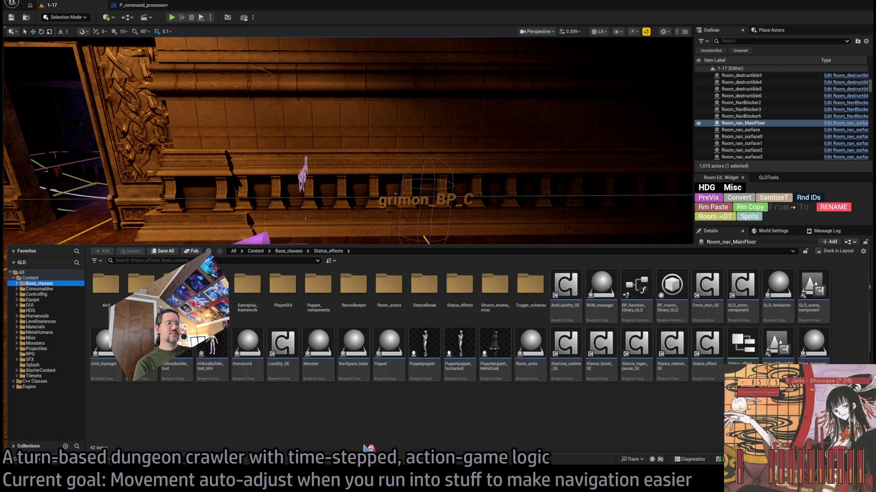
pyautogui.hotkey('ctrl', 'space')
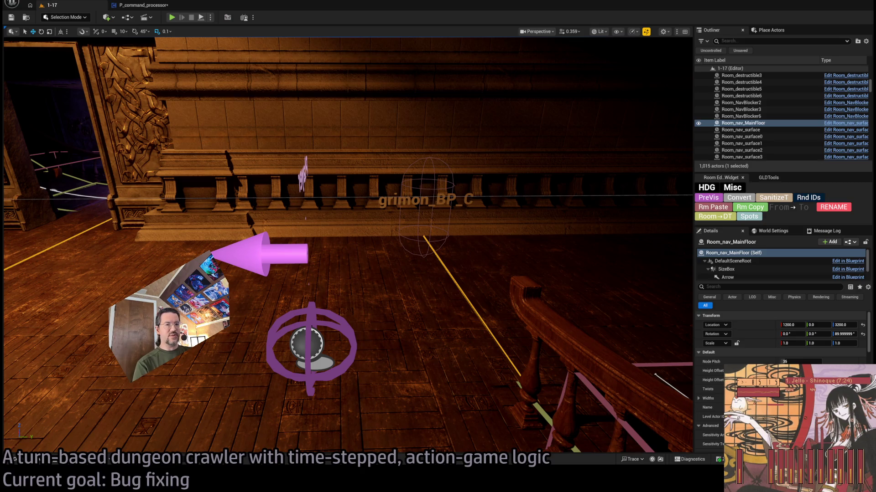
pyautogui.hotkey('ctrl', 'space')
pyautogui.click(36, 316)
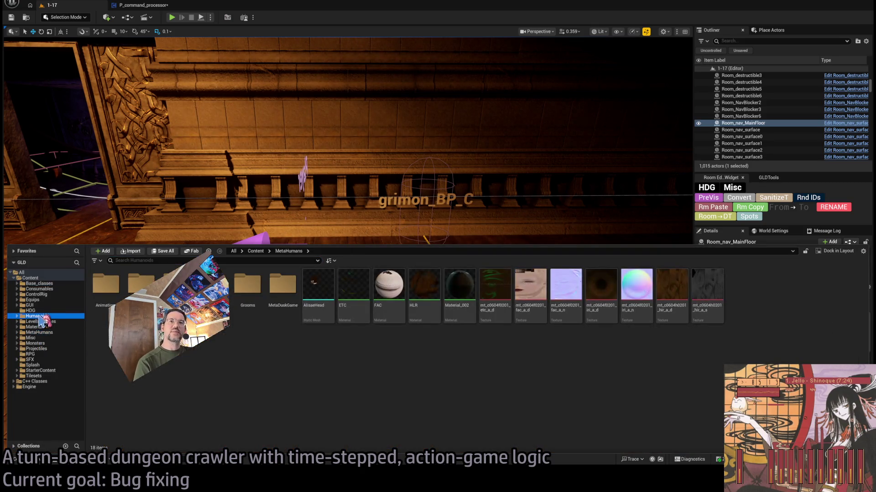
pyautogui.press('Up')
pyautogui.press('Up')
pyautogui.doubleClick(494, 292)
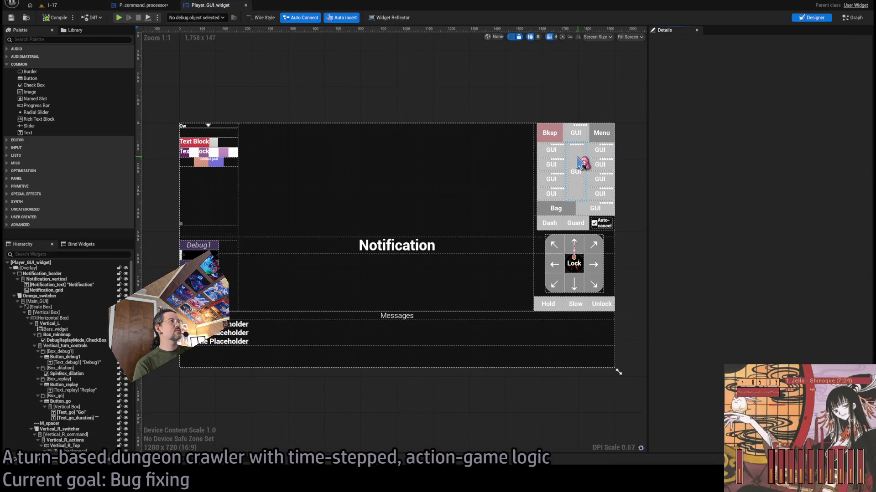
# Select GUIButton_R2, find its references, and jump to the Get GUIButton_R2 node
pyautogui.click(599, 151)
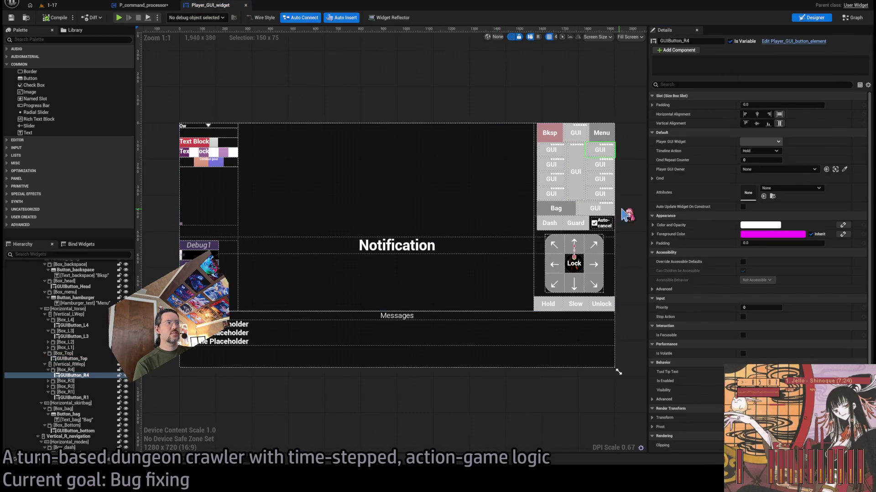
pyautogui.click(609, 179)
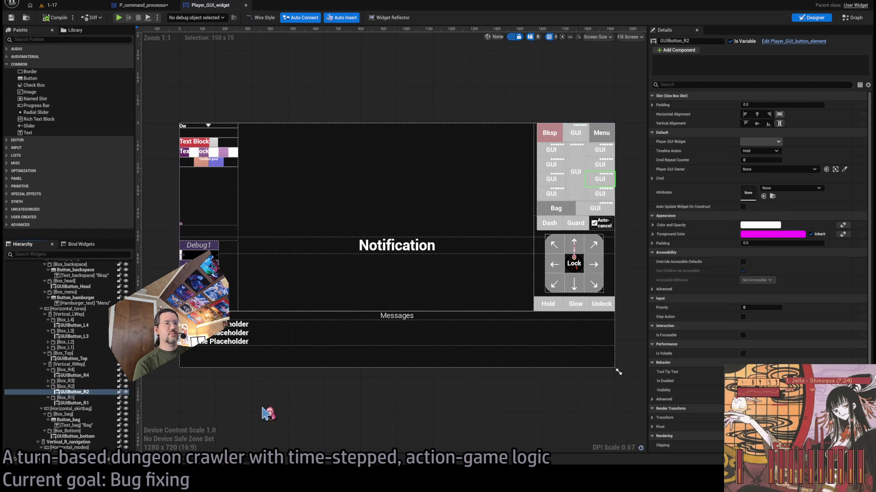
pyautogui.hotkey('shift', 'alt', 'f')
pyautogui.click(164, 410)
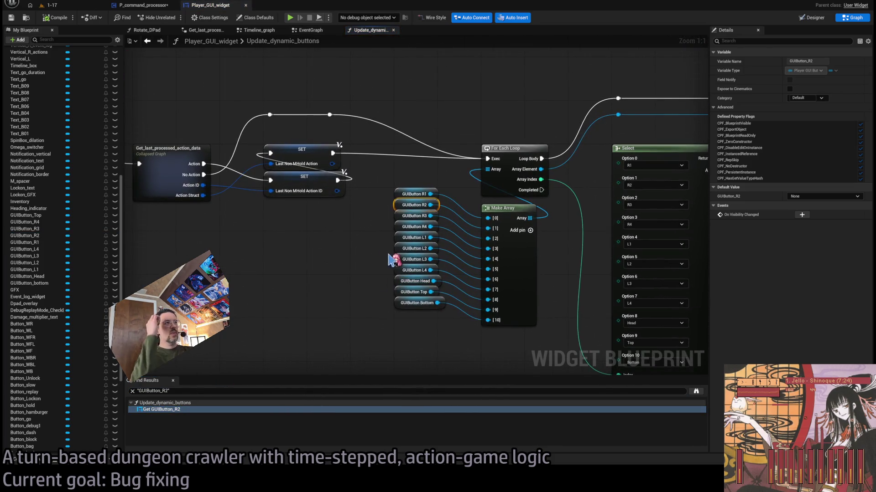
# Close Update_dynamic_buttons and pan the EventGraph to the Clear Children chain
pyautogui.scroll(-5, 388, 258)
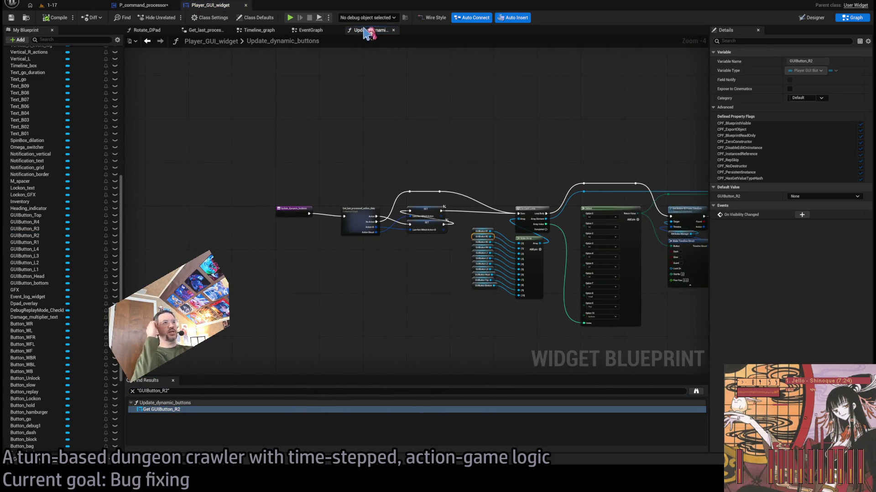
pyautogui.click(393, 30)
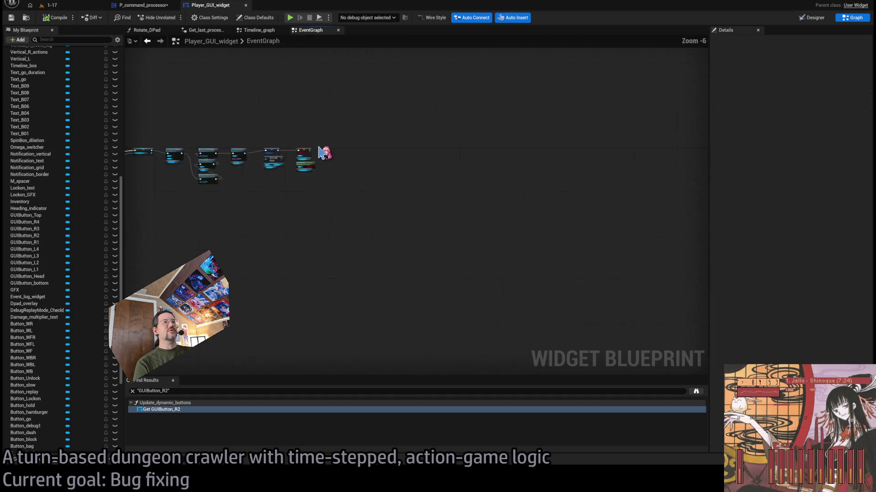
pyautogui.scroll(2, 524, 176)
pyautogui.moveTo(437, 191)
pyautogui.mouseDown()
pyautogui.moveTo(432, 287)
pyautogui.moveTo(441, 110)
pyautogui.moveTo(504, 119)
pyautogui.mouseUp()
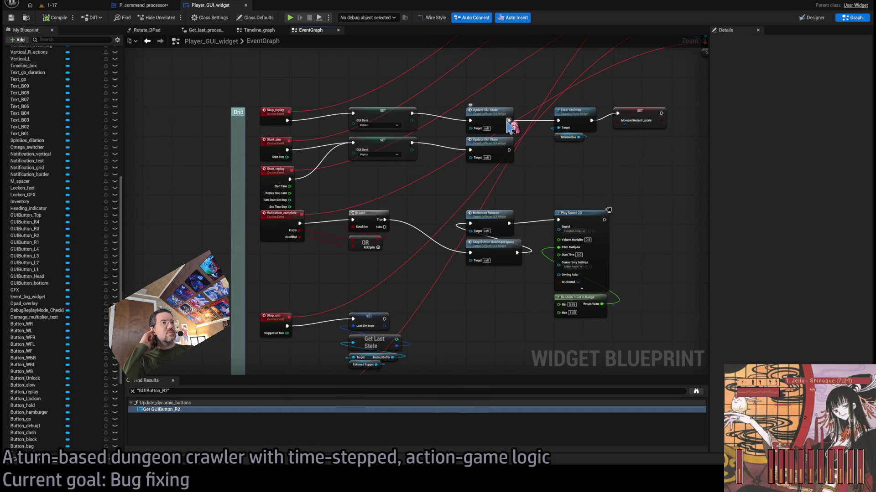
pyautogui.moveTo(577, 222); pyautogui.dragTo(564, 110)
pyautogui.moveTo(439, 201); pyautogui.dragTo(469, 69)
pyautogui.moveTo(465, 198)
pyautogui.mouseDown()
pyautogui.moveTo(473, 82)
pyautogui.moveTo(451, 301)
pyautogui.mouseUp()
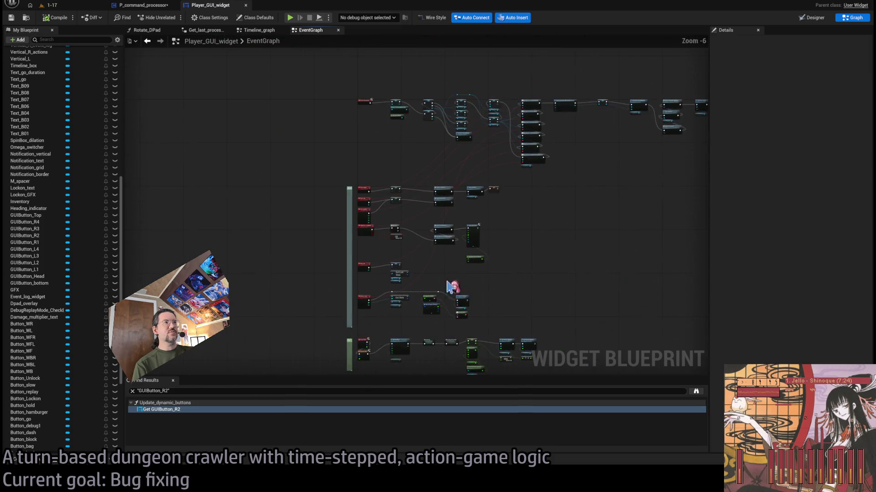
pyautogui.moveTo(435, 96); pyautogui.dragTo(428, 185)
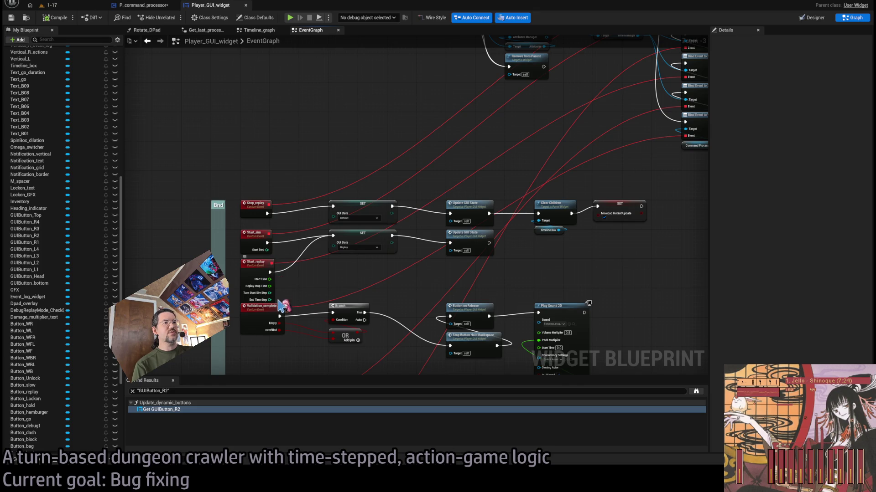
pyautogui.moveTo(261, 210); pyautogui.dragTo(211, 230)
pyautogui.moveTo(554, 252)
pyautogui.mouseDown()
pyautogui.moveTo(485, 260)
pyautogui.moveTo(561, 230)
pyautogui.mouseUp()
pyautogui.scroll(3, 483, 261)
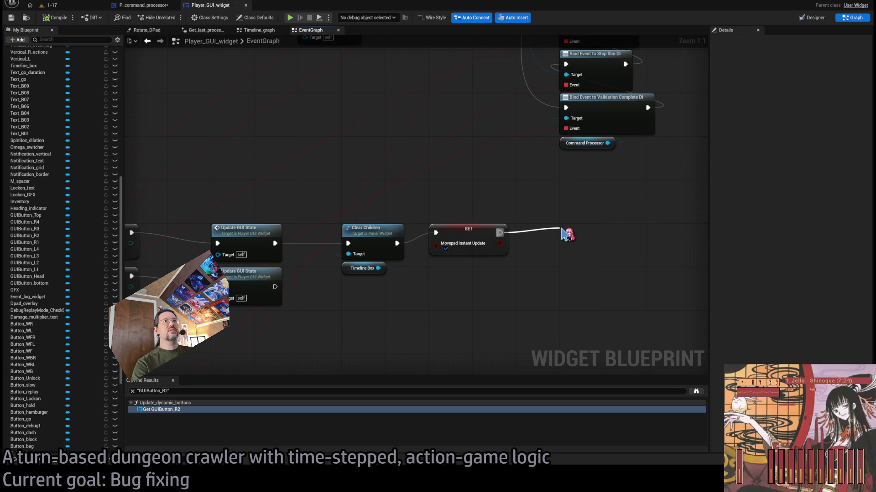
pyautogui.moveTo(566, 234); pyautogui.dragTo(568, 215)
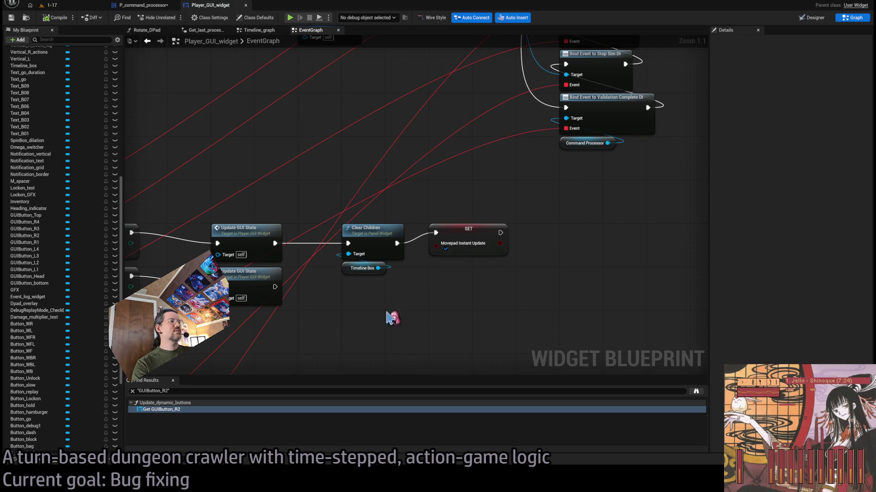
# Wire an Update Dynamic Buttons call after the SET Movepad Instant Update node
pyautogui.moveTo(500, 233); pyautogui.dragTo(563, 237)
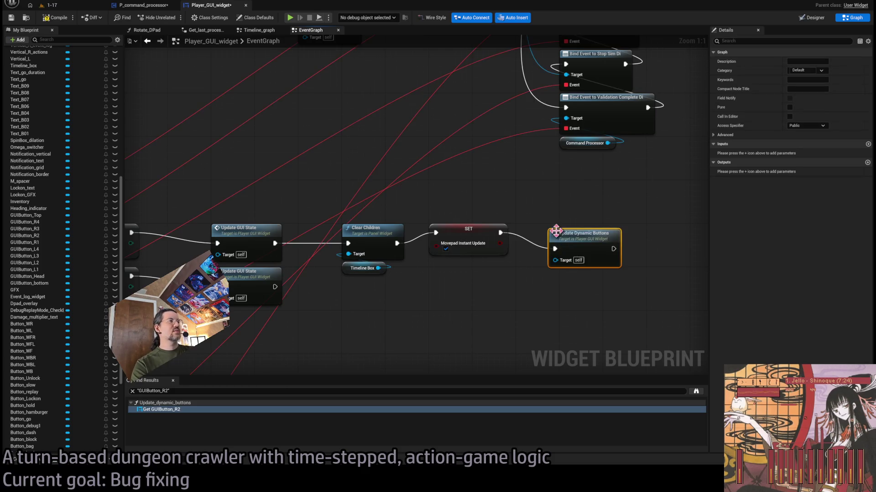
pyautogui.click(576, 202)
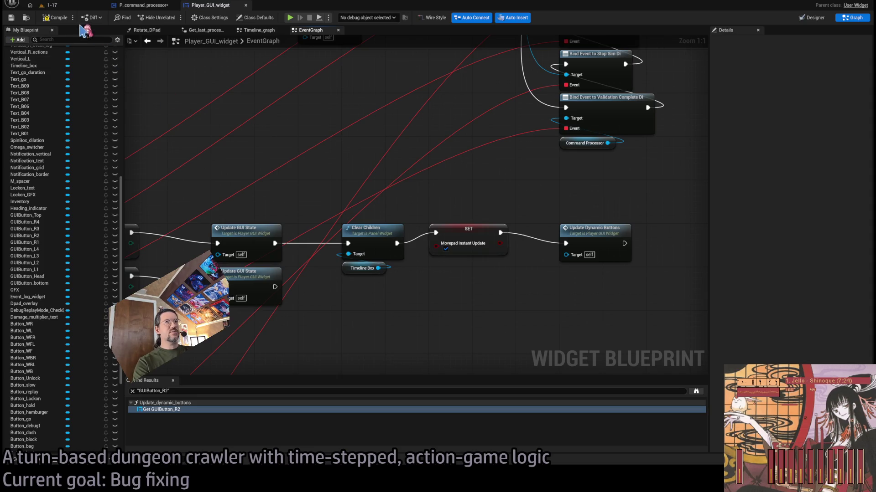
pyautogui.click(50, 5)
# Playtest level 1-17 in the editor, perform an attack, then stop the session
pyautogui.click(172, 17)
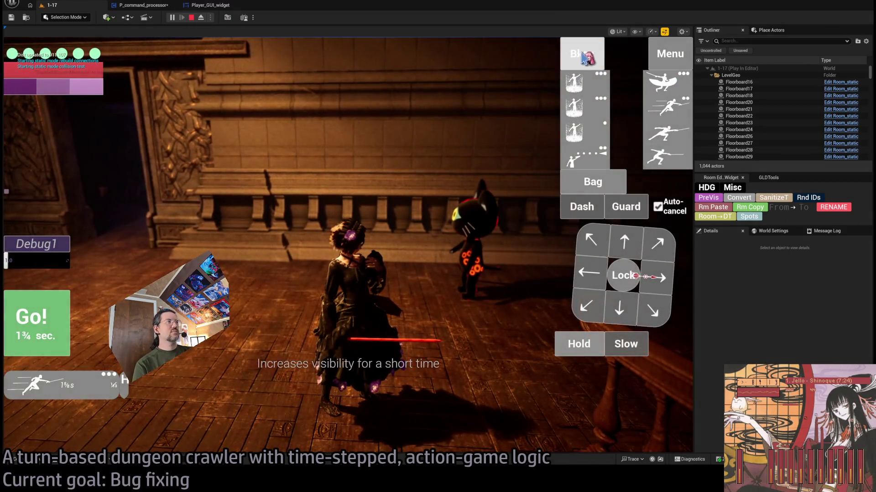
pyautogui.click(667, 135)
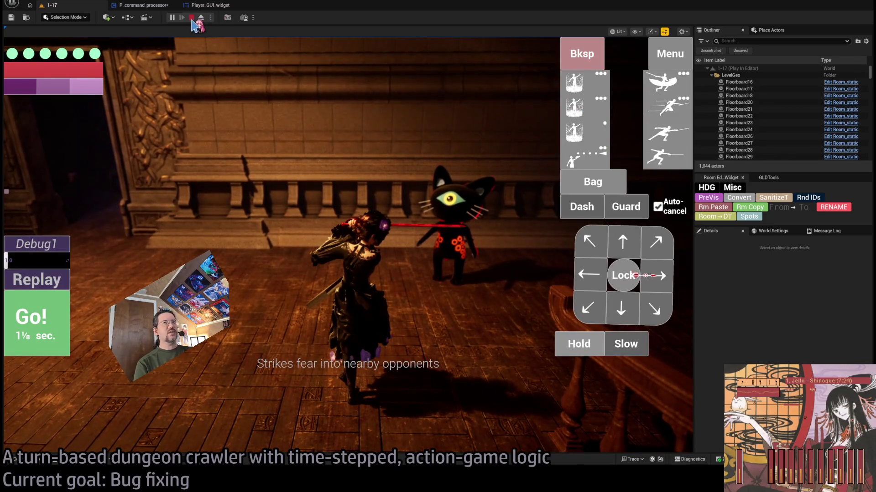
pyautogui.click(191, 17)
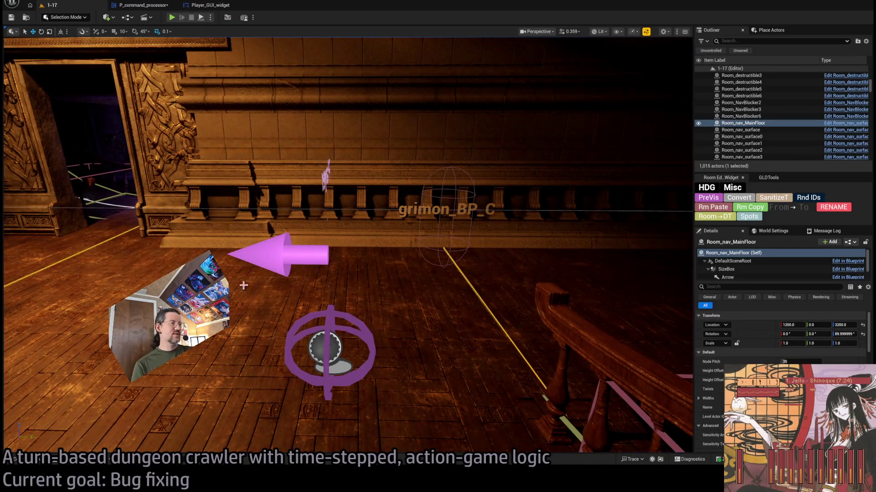
# Check the GLD RPG systems bug notes, then start another Play-in-Editor session
pyautogui.hotkey('alt', 'Tab')
pyautogui.click(273, 114)
pyautogui.hotkey('alt', 'p')
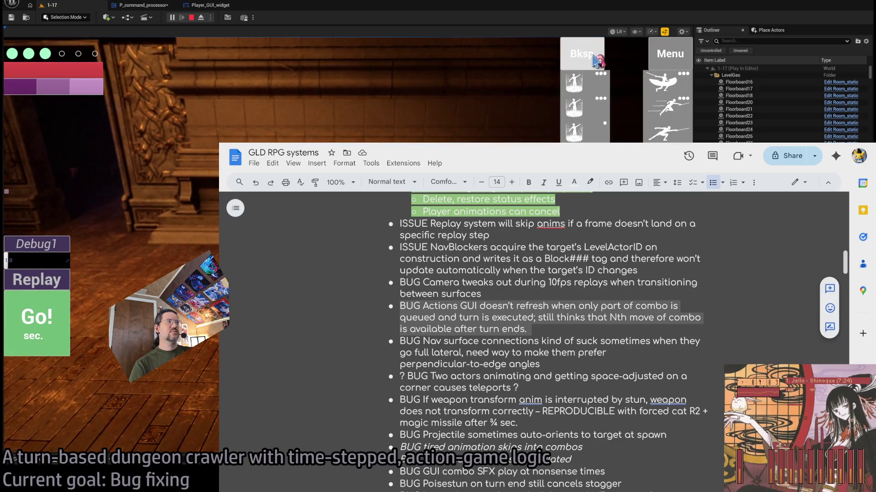
# Trigger a replay in the running game, stop it, and bring the Player_GUI_widget event graph forward
pyautogui.click(46, 280)
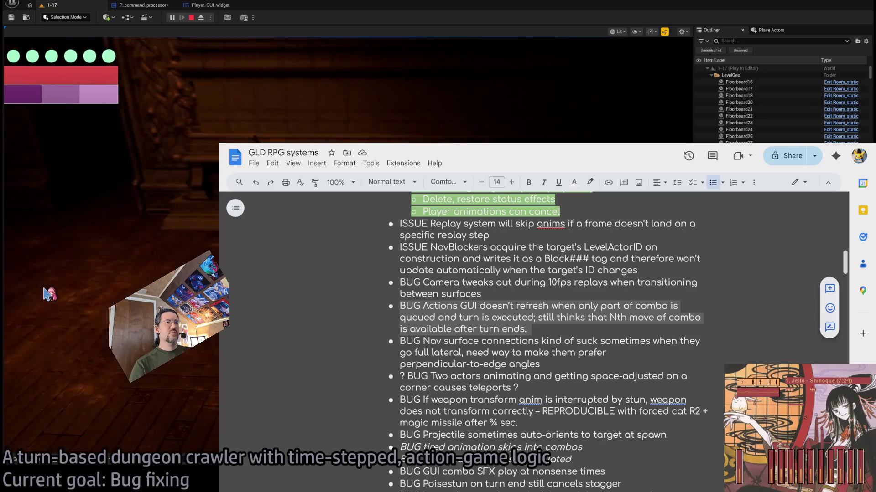
pyautogui.click(192, 18)
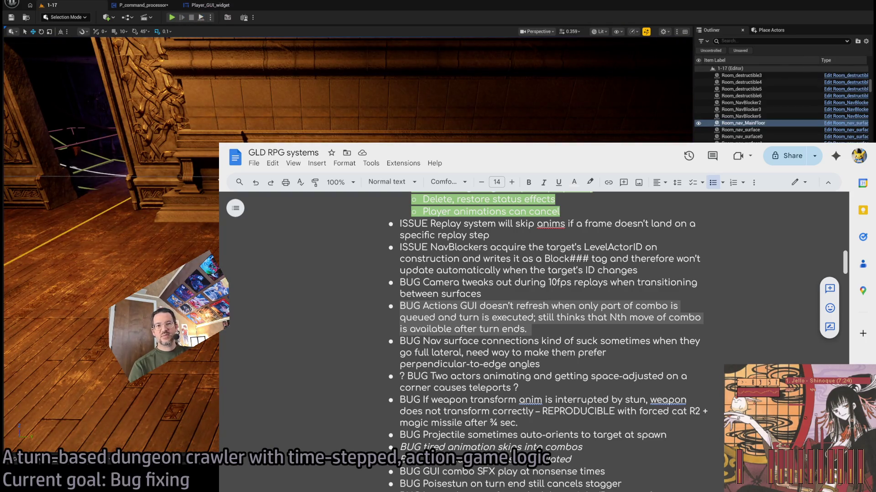
pyautogui.click(201, 124)
pyautogui.click(207, 5)
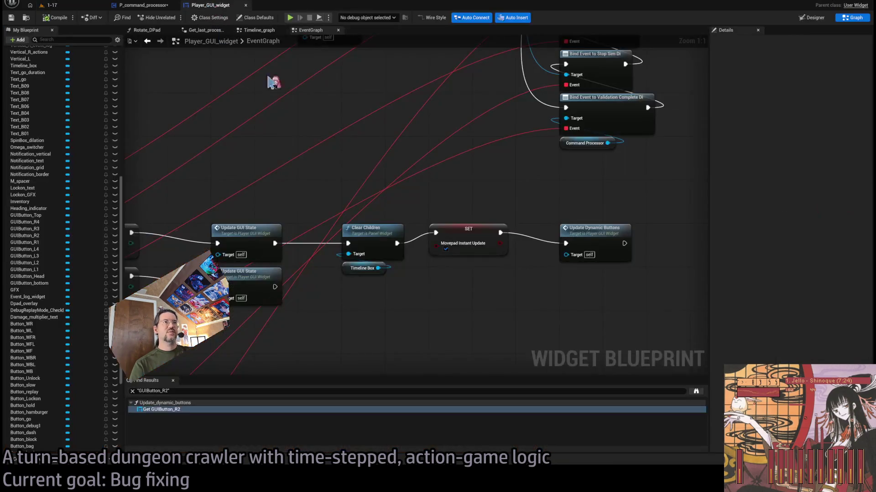
# Glance at P_command_processor, then center the Update GUI State and Clear Children nodes in Player_GUI_widget
pyautogui.click(142, 5)
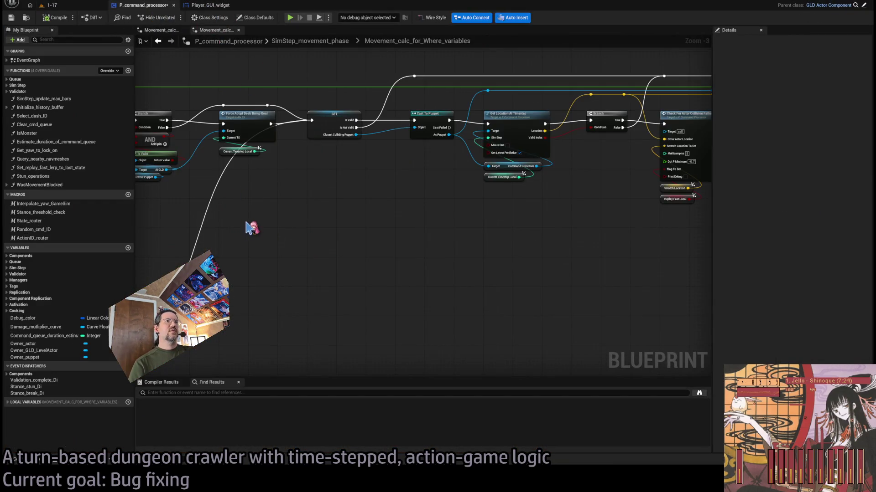
pyautogui.click(203, 5)
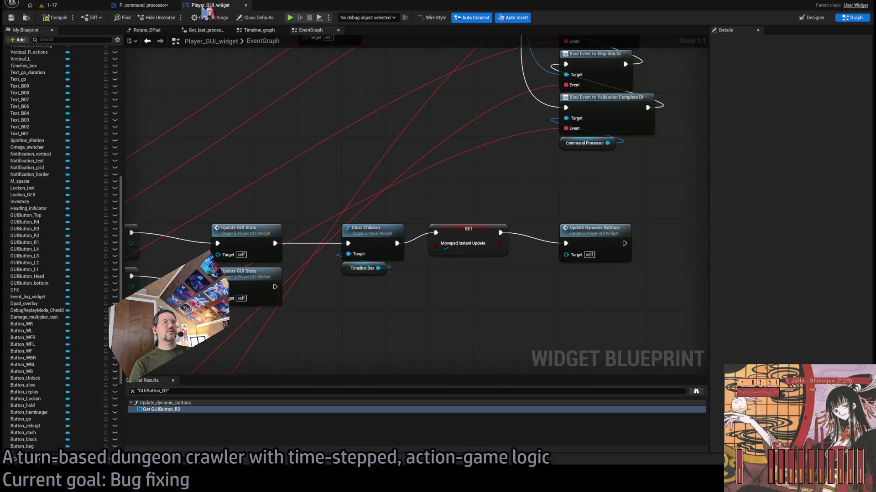
pyautogui.scroll(-2, 405, 136)
pyautogui.scroll(-3, 404, 164)
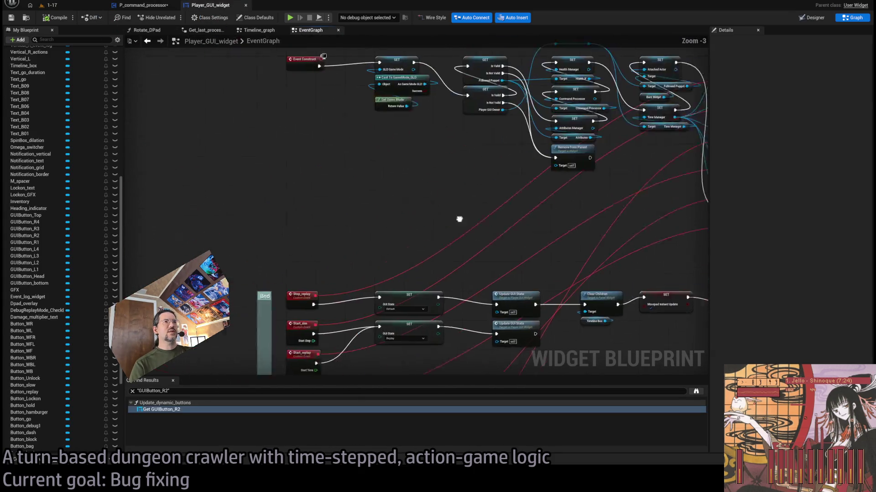
pyautogui.moveTo(428, 245); pyautogui.dragTo(411, 163)
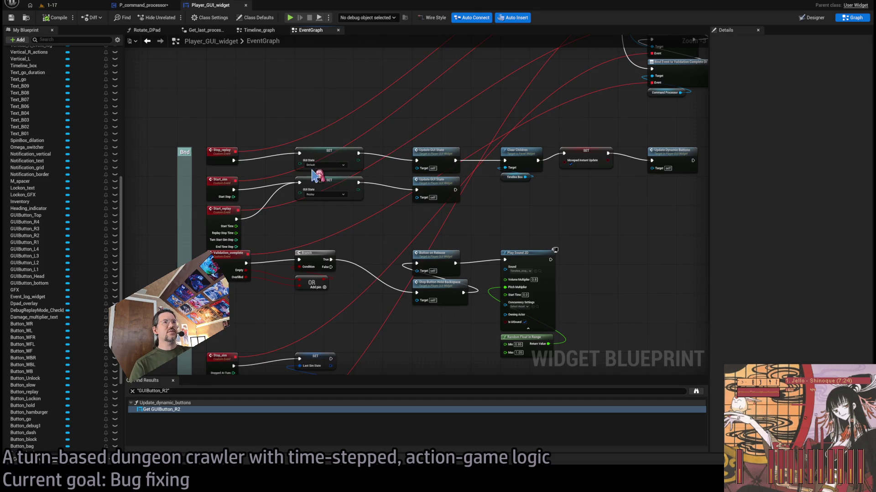
pyautogui.scroll(1, 362, 207)
pyautogui.moveTo(461, 218)
pyautogui.mouseDown()
pyautogui.moveTo(355, 187)
pyautogui.moveTo(439, 169)
pyautogui.mouseUp()
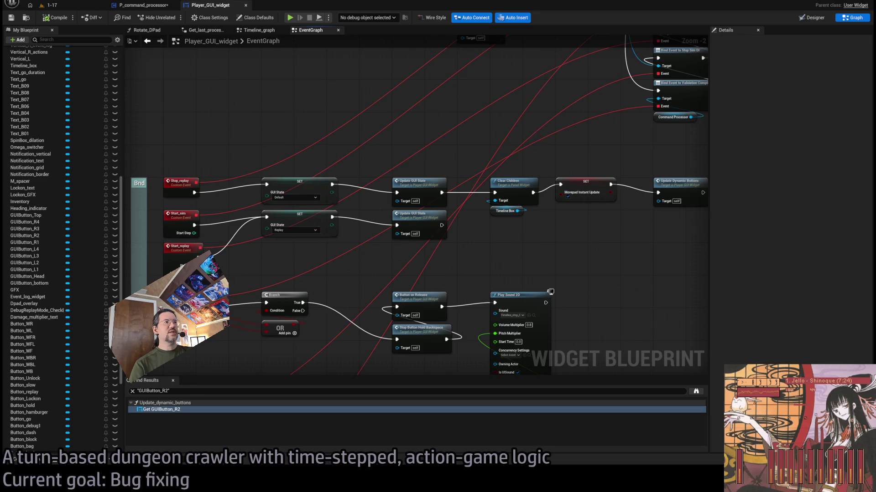
# Select the lower Update GUI State node, then switch the widget to its Designer layout
pyautogui.moveTo(487, 256); pyautogui.dragTo(424, 260)
pyautogui.click(367, 217)
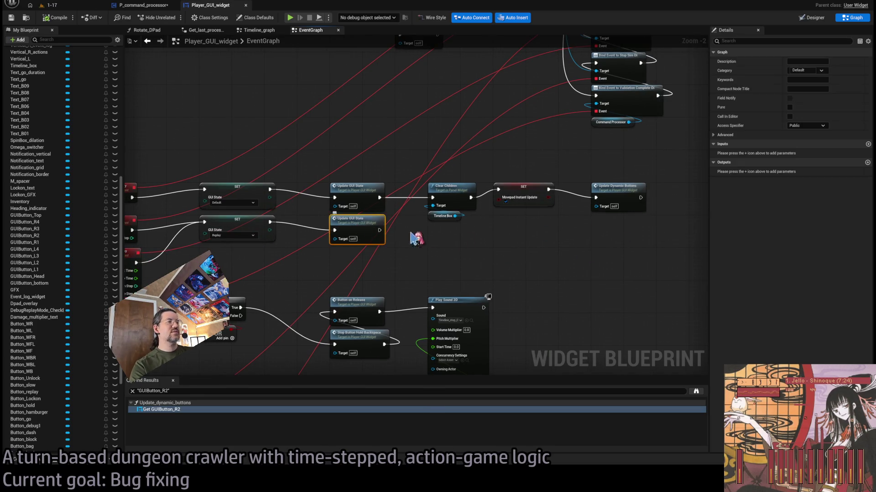
pyautogui.moveTo(439, 226); pyautogui.dragTo(490, 256)
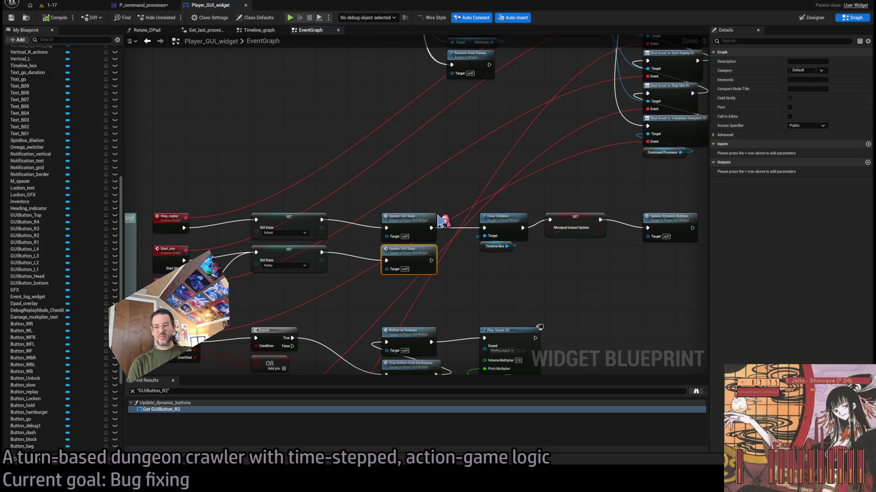
pyautogui.click(812, 18)
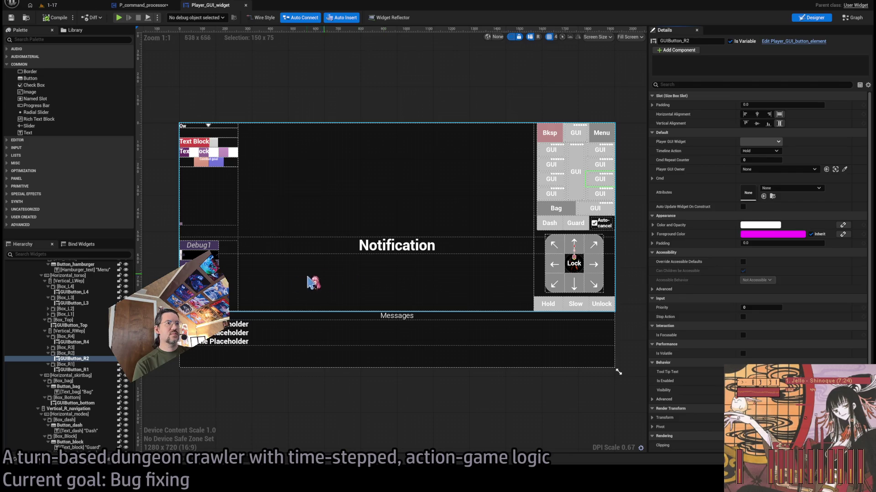
# Inspect Lower_thirds_vertical_box, Timeline_box, Messages_text and Lower_thirds_size_box in the Hierarchy, then return to Graph
pyautogui.click(279, 363)
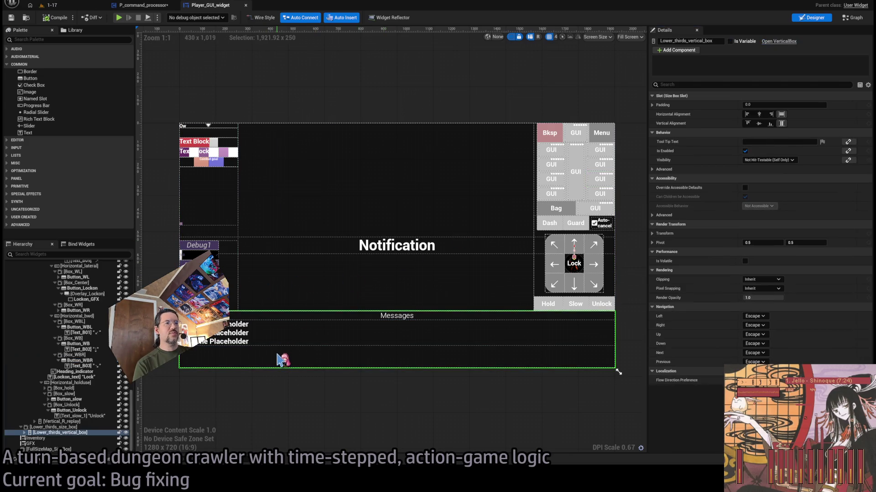
pyautogui.click(269, 328)
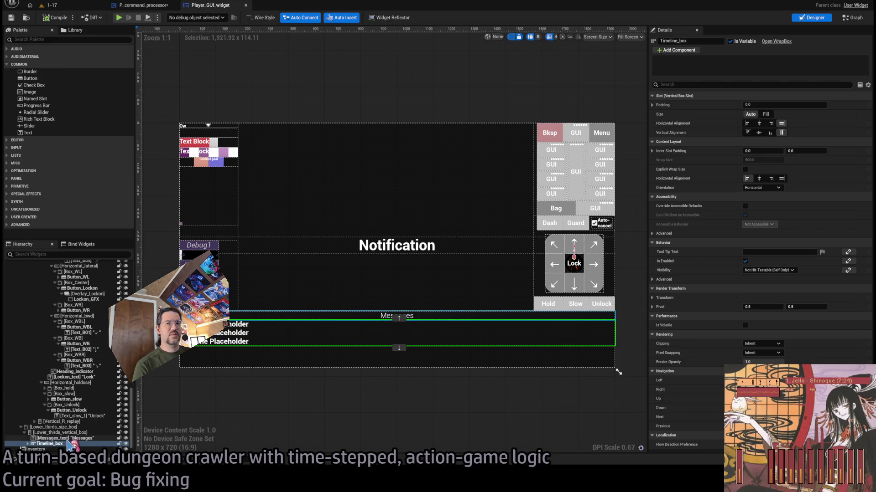
pyautogui.click(73, 439)
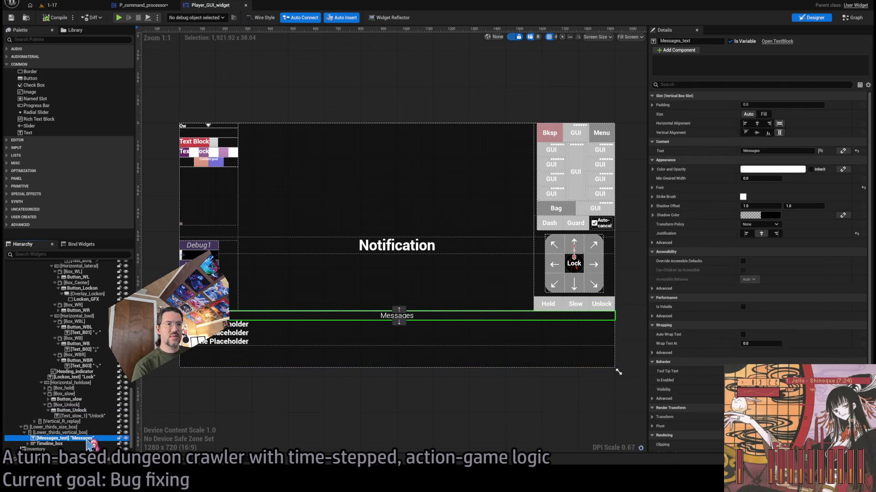
pyautogui.click(84, 433)
pyautogui.click(86, 428)
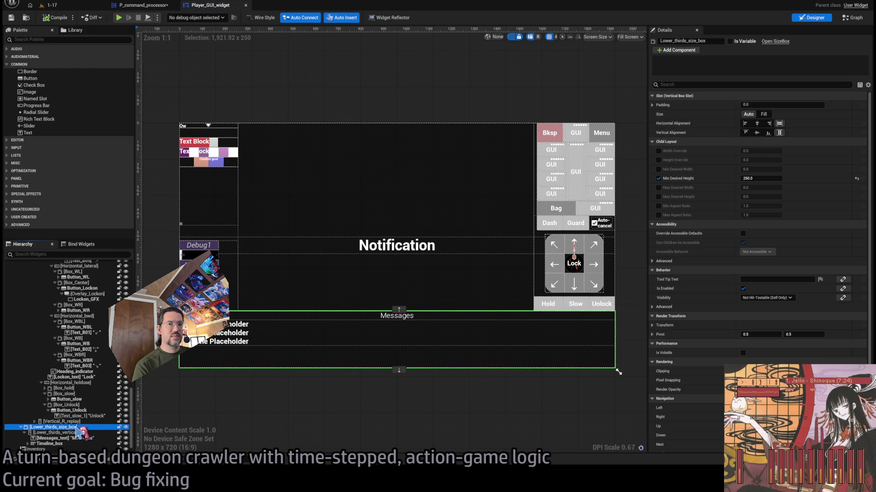
pyautogui.scroll(10, 106, 322)
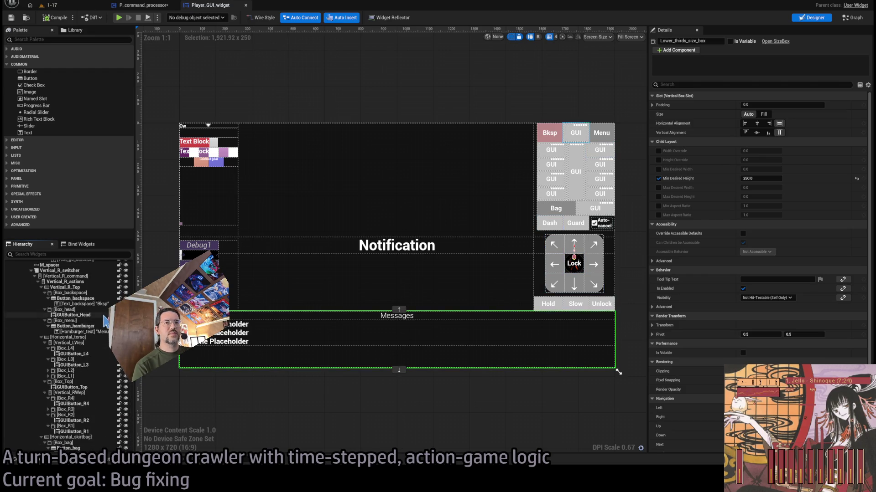
pyautogui.click(851, 18)
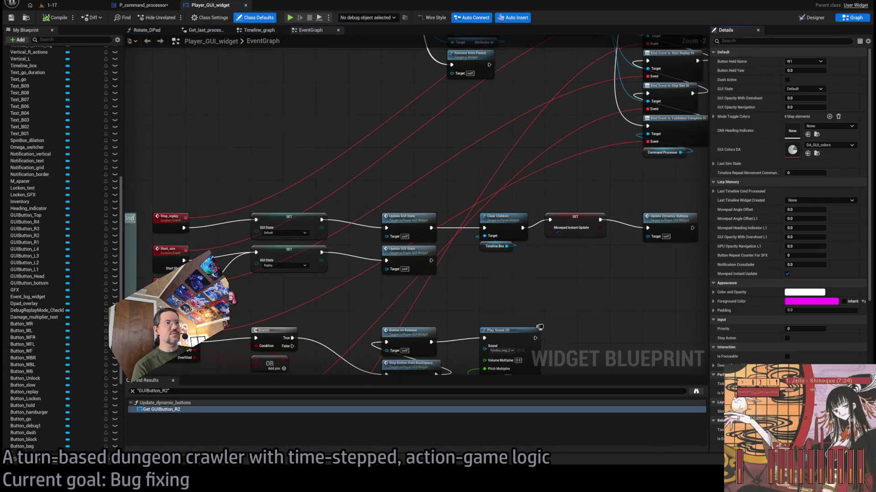
# Pan the event graph and open the Update_GUI_state function from its node
pyautogui.moveTo(335, 193); pyautogui.dragTo(419, 267)
pyautogui.moveTo(475, 252); pyautogui.dragTo(449, 241)
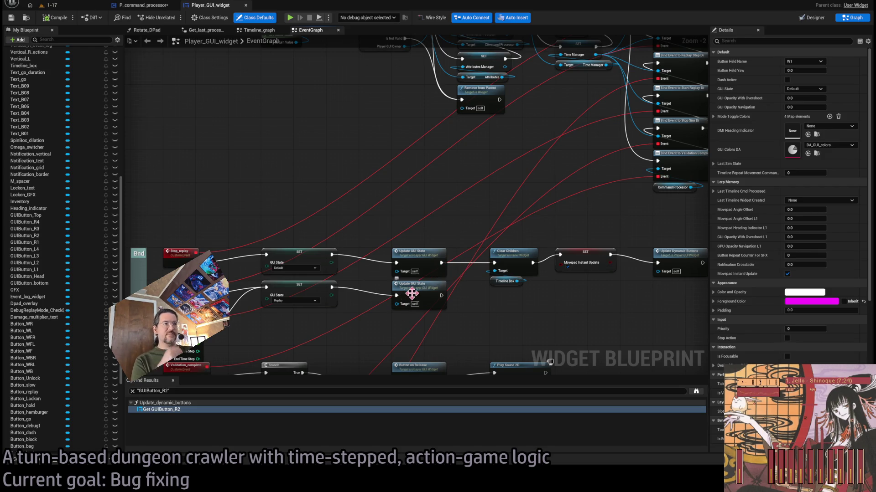
pyautogui.doubleClick(409, 288)
# Read through Update_GUI_state's Sequence, Set Visibility and Set Elements Collapsed nodes, then return to Designer
pyautogui.scroll(6, 338, 225)
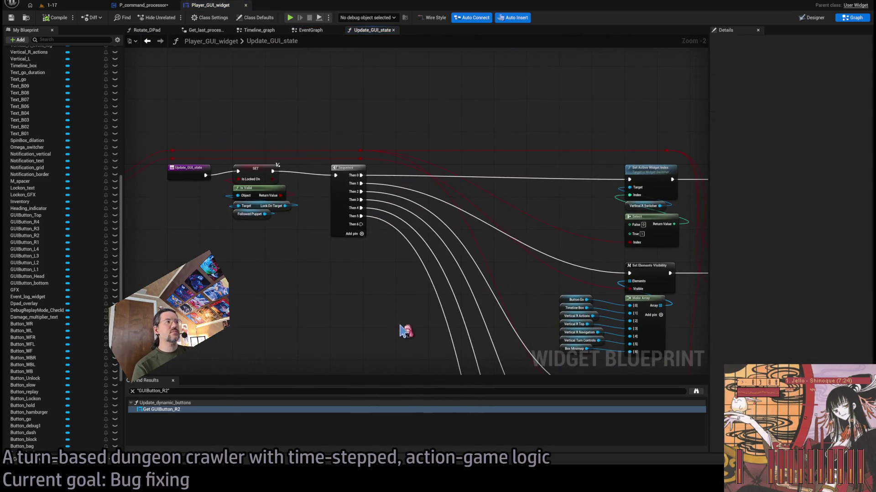
pyautogui.moveTo(271, 197); pyautogui.dragTo(416, 270)
pyautogui.scroll(-1, 416, 269)
pyautogui.moveTo(189, 160)
pyautogui.mouseDown()
pyautogui.moveTo(298, 168)
pyautogui.moveTo(297, 195)
pyautogui.moveTo(378, 191)
pyautogui.mouseUp()
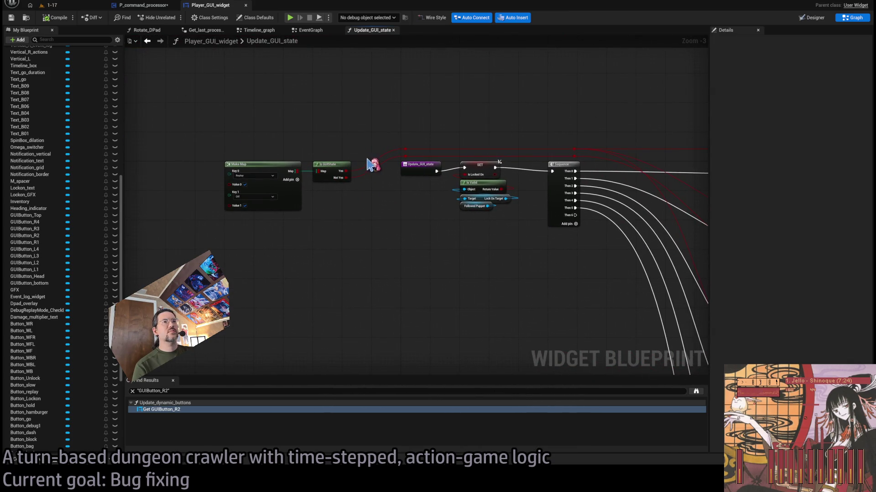
pyautogui.moveTo(426, 160)
pyautogui.mouseDown()
pyautogui.moveTo(297, 203)
pyautogui.moveTo(387, 185)
pyautogui.mouseUp()
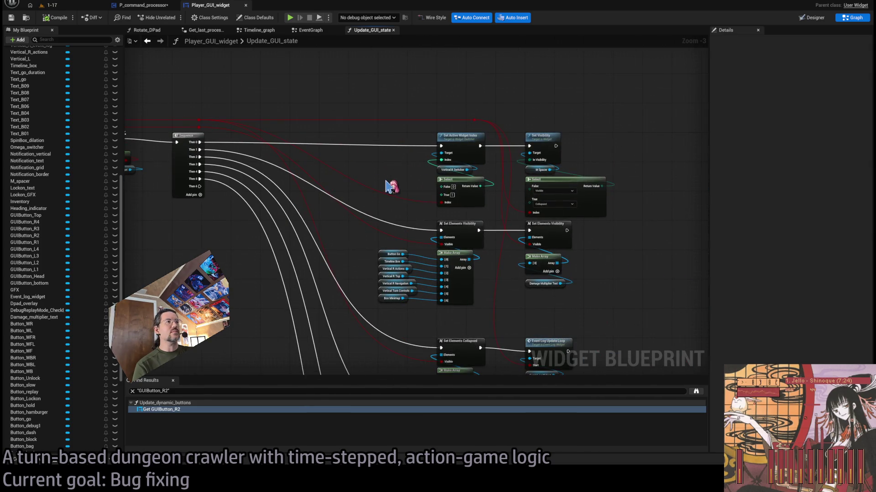
pyautogui.moveTo(515, 169); pyautogui.dragTo(456, 176)
pyautogui.moveTo(410, 226)
pyautogui.mouseDown()
pyautogui.moveTo(440, 195)
pyautogui.moveTo(479, 211)
pyautogui.moveTo(498, 107)
pyautogui.moveTo(512, 147)
pyautogui.moveTo(522, 352)
pyautogui.moveTo(528, 312)
pyautogui.mouseUp()
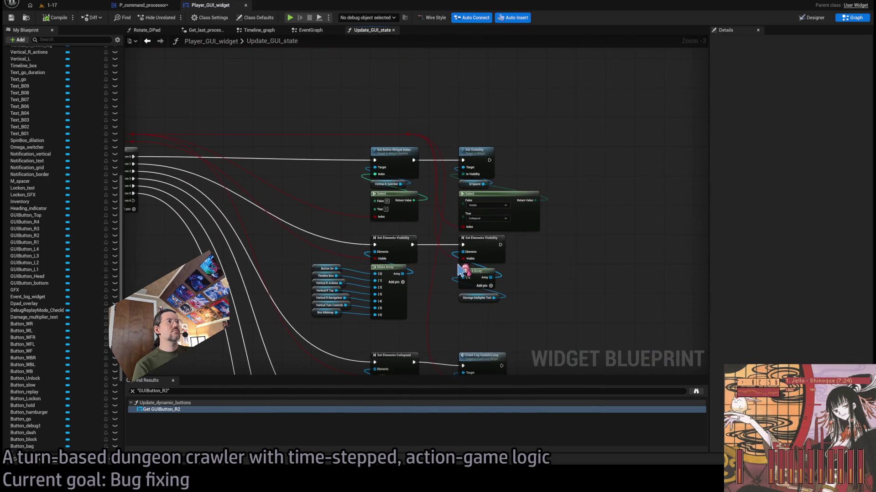
pyautogui.moveTo(456, 301)
pyautogui.mouseDown()
pyautogui.moveTo(453, 272)
pyautogui.moveTo(461, 272)
pyautogui.mouseUp()
pyautogui.moveTo(438, 304); pyautogui.dragTo(461, 212)
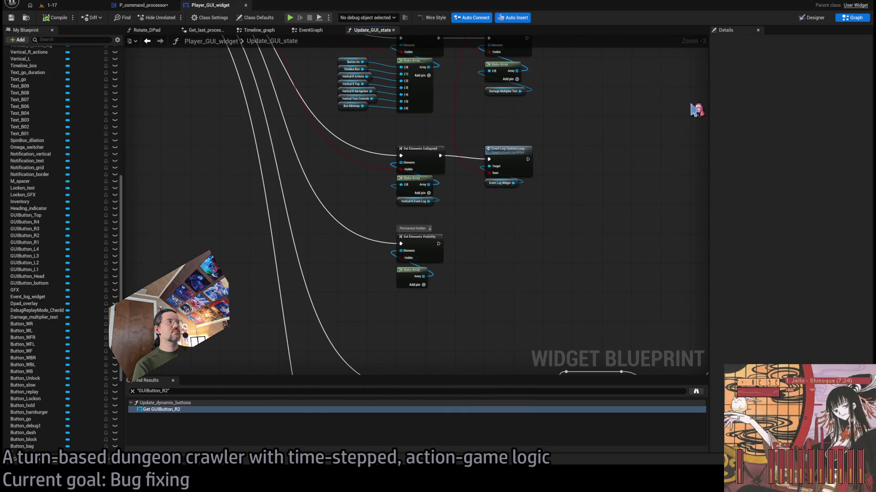
pyautogui.click(812, 18)
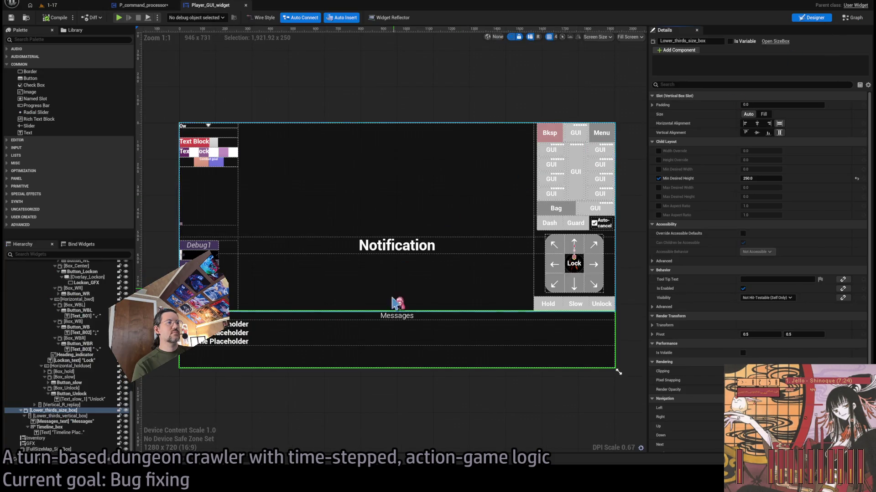
# Select Timeline_box in the Hierarchy, then return to the Update_GUI_state function graph
pyautogui.click(549, 344)
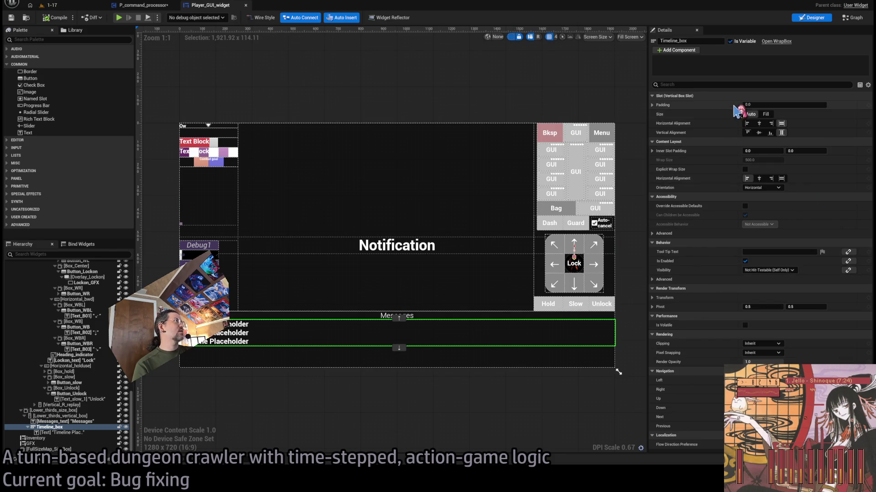
pyautogui.click(852, 18)
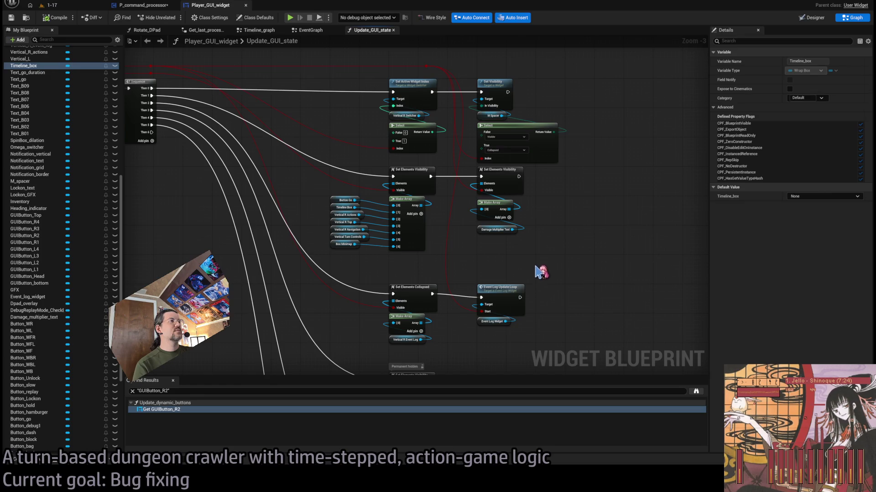
# Review the Button Go/Replay visibility nodes, then change the blueprint search from GUIButton_R2 to Timeline_box
pyautogui.moveTo(573, 335)
pyautogui.mouseDown()
pyautogui.moveTo(580, 108)
pyautogui.moveTo(440, 59)
pyautogui.moveTo(267, 85)
pyautogui.mouseUp()
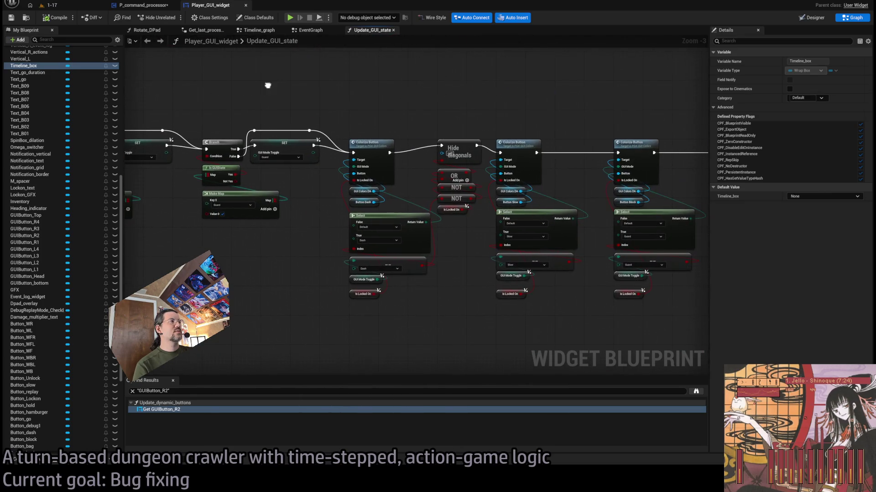
pyautogui.moveTo(399, 103)
pyautogui.mouseDown()
pyautogui.moveTo(285, 105)
pyautogui.moveTo(176, 149)
pyautogui.mouseUp()
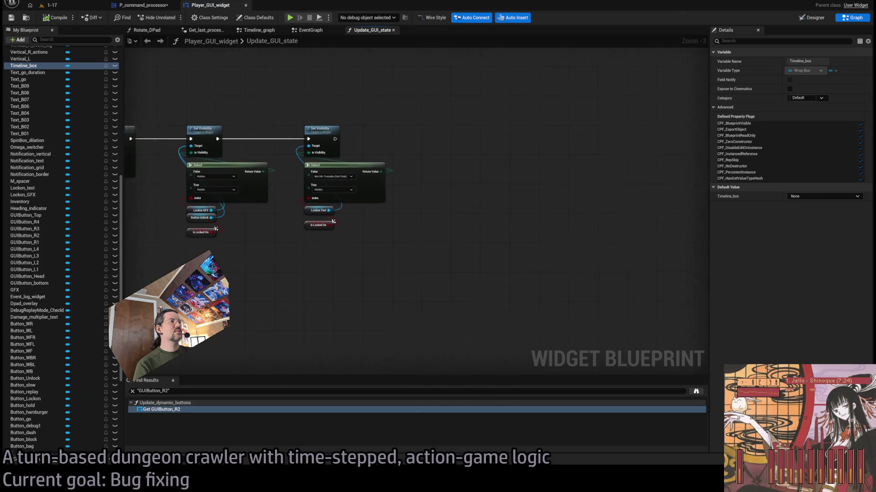
pyautogui.moveTo(411, 205); pyautogui.dragTo(638, 137)
pyautogui.moveTo(583, 213)
pyautogui.mouseDown()
pyautogui.moveTo(539, 191)
pyautogui.moveTo(518, 86)
pyautogui.moveTo(547, 274)
pyautogui.moveTo(547, 243)
pyautogui.moveTo(549, 278)
pyautogui.moveTo(559, 286)
pyautogui.mouseUp()
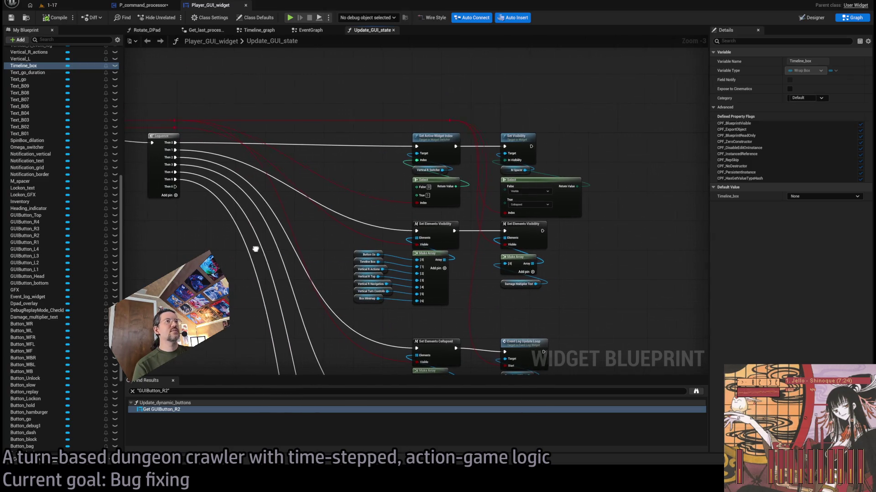
pyautogui.moveTo(393, 253); pyautogui.dragTo(395, 234)
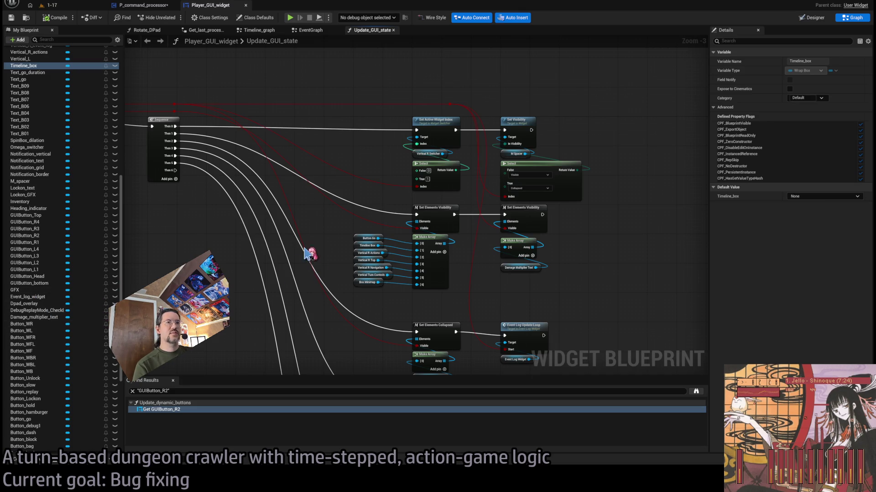
pyautogui.click(285, 391)
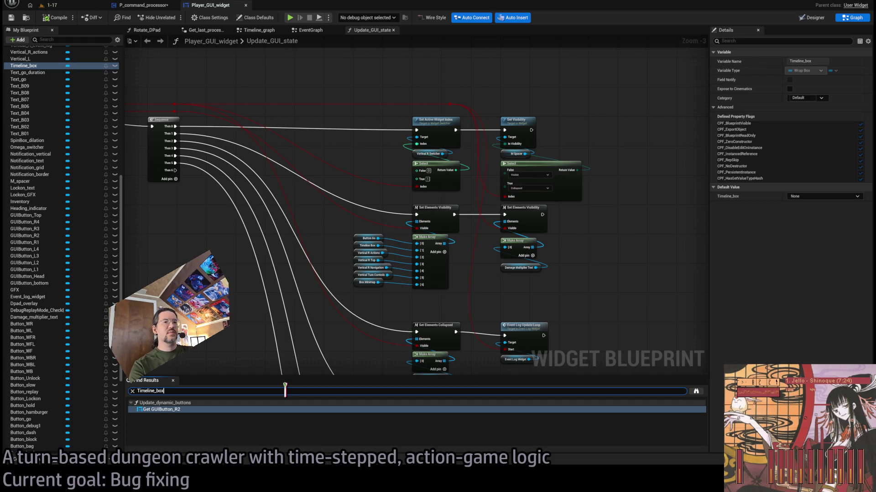
# Search for Timeline_box and jump to its Get Timeline_box references
pyautogui.press('Return')
pyautogui.doubleClick(273, 410)
pyautogui.scroll(-4, 404, 218)
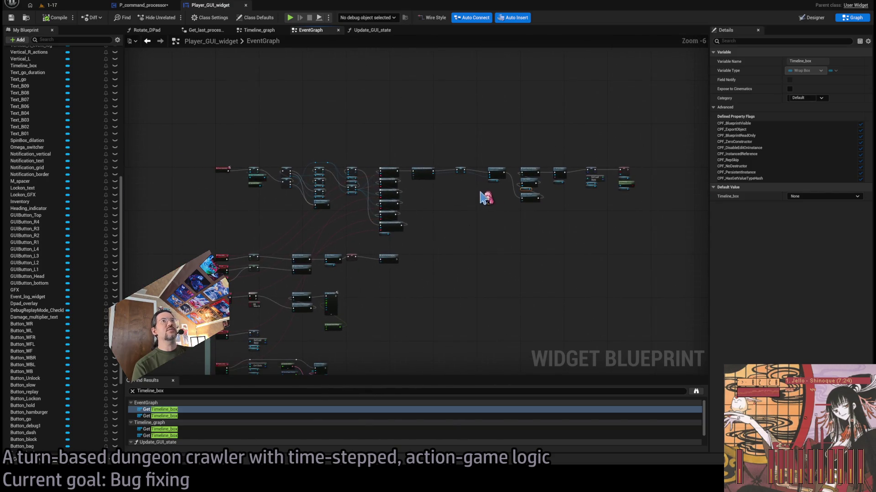
pyautogui.scroll(4, 511, 193)
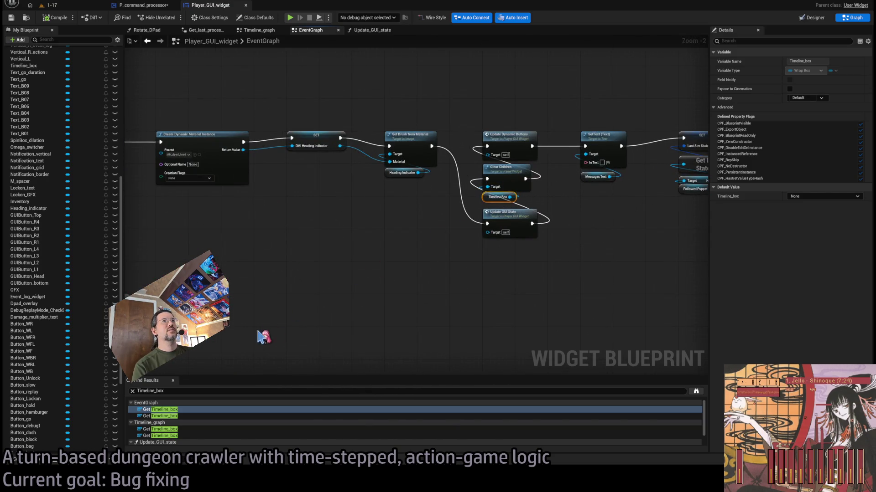
pyautogui.click(178, 416)
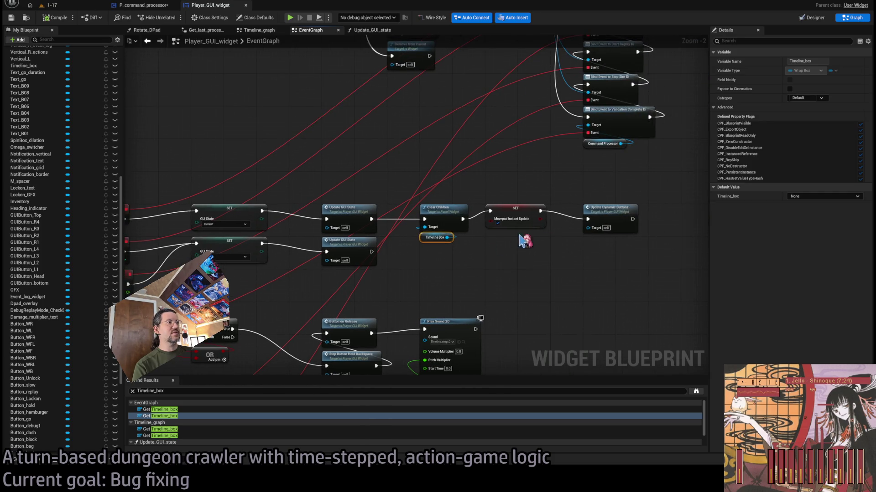
# Examine the Clear Children node after Stop_replay, then select the Validation_complete branch and sound nodes
pyautogui.moveTo(440, 289)
pyautogui.mouseDown()
pyautogui.moveTo(586, 297)
pyautogui.moveTo(511, 276)
pyautogui.moveTo(465, 232)
pyautogui.mouseUp()
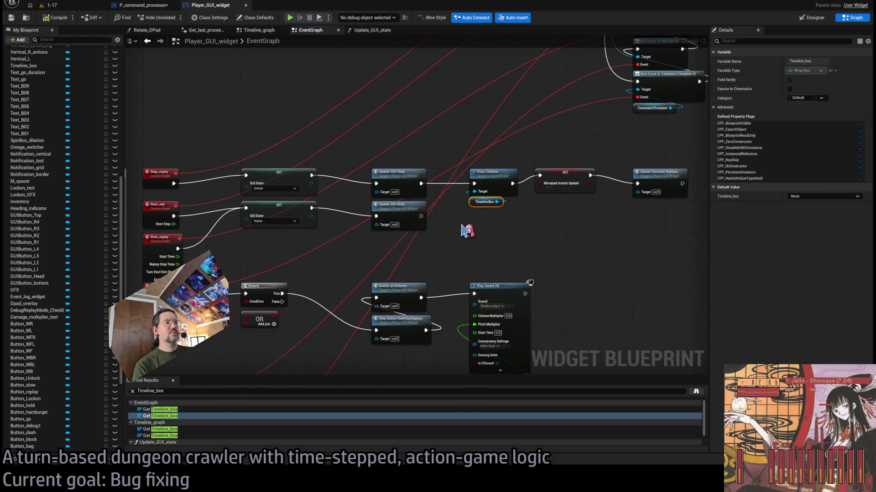
pyautogui.click(503, 214)
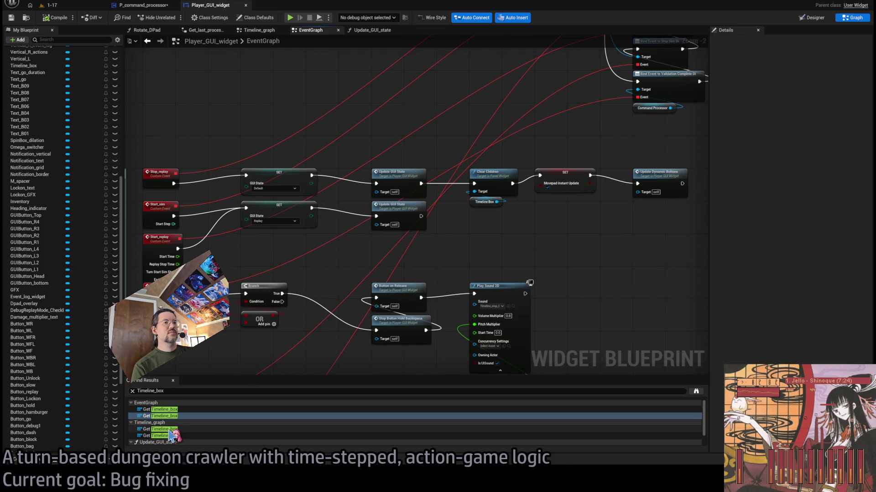
pyautogui.moveTo(507, 230); pyautogui.dragTo(488, 183)
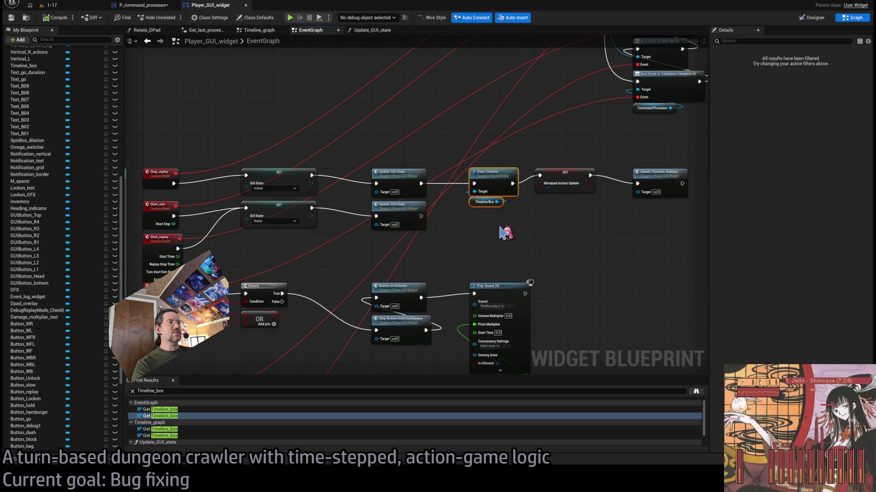
pyautogui.click(483, 247)
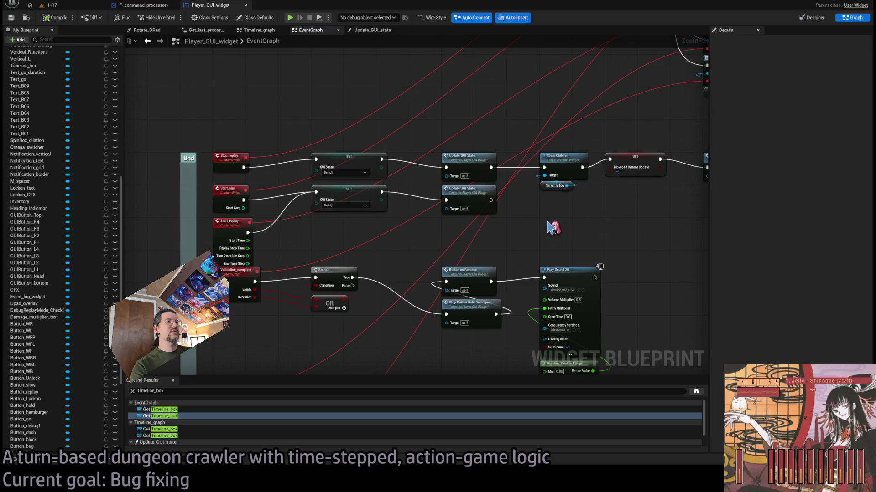
pyautogui.scroll(-1, 553, 233)
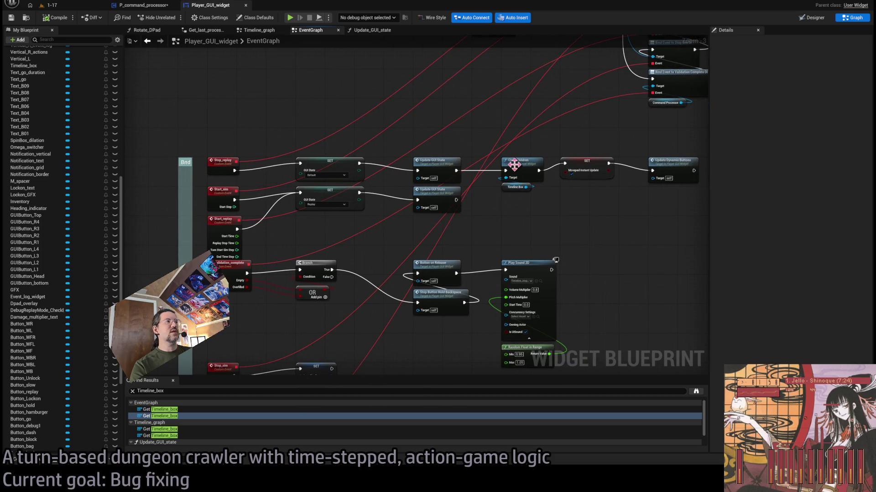
pyautogui.scroll(-1, 587, 208)
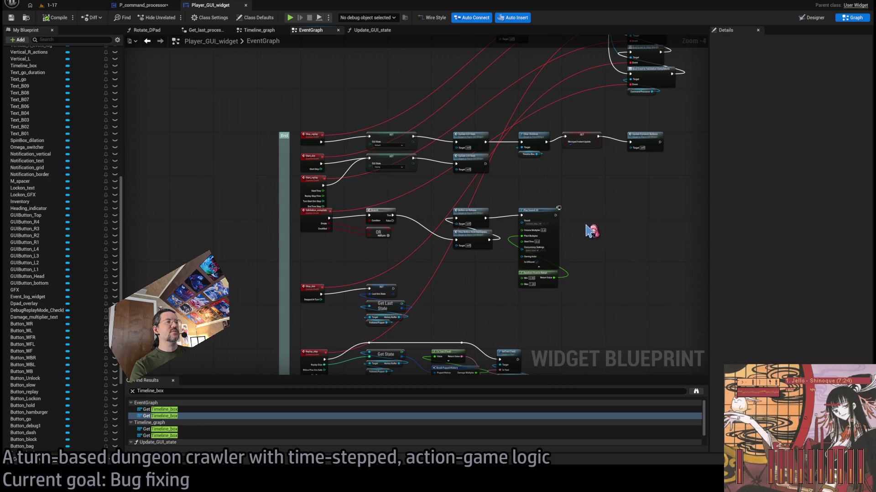
pyautogui.moveTo(605, 210); pyautogui.dragTo(380, 283)
# Select the Validation_complete event plus all node groups below Start_replay
pyautogui.keyDown('shift'); pyautogui.click(317, 221); pyautogui.keyUp('shift')
pyautogui.scroll(2, 319, 221)
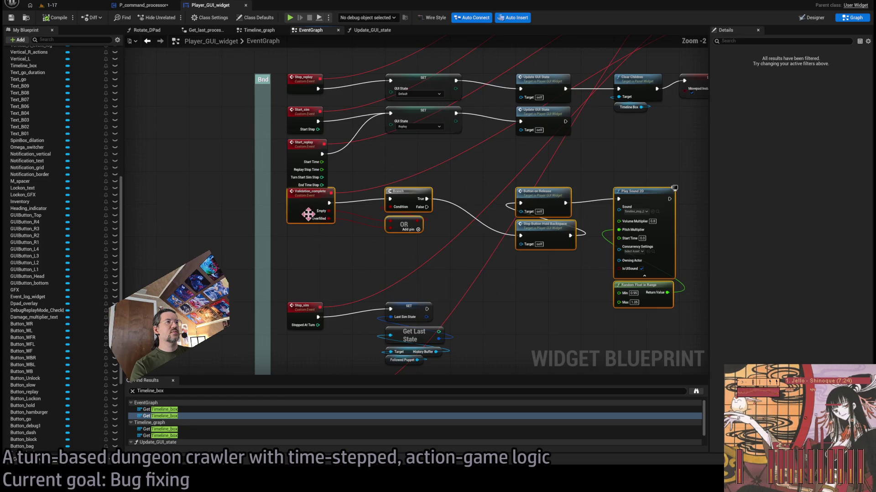
pyautogui.scroll(-5, 309, 229)
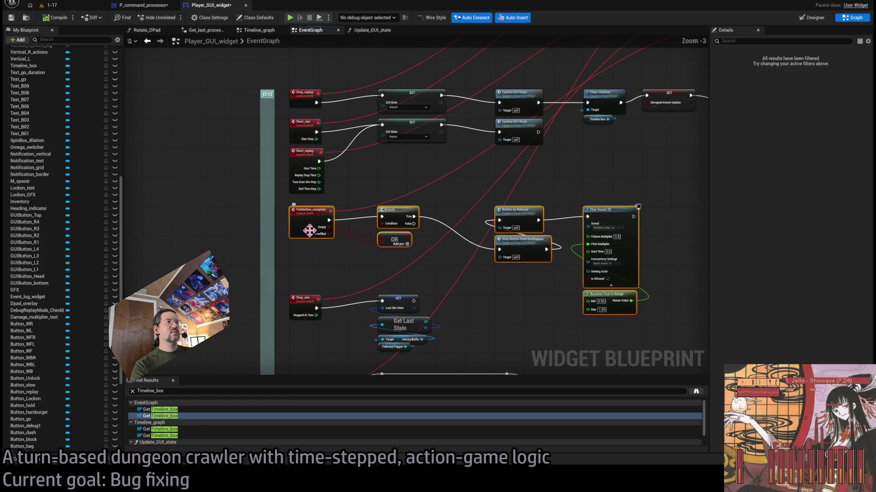
pyautogui.scroll(-5, 375, 202)
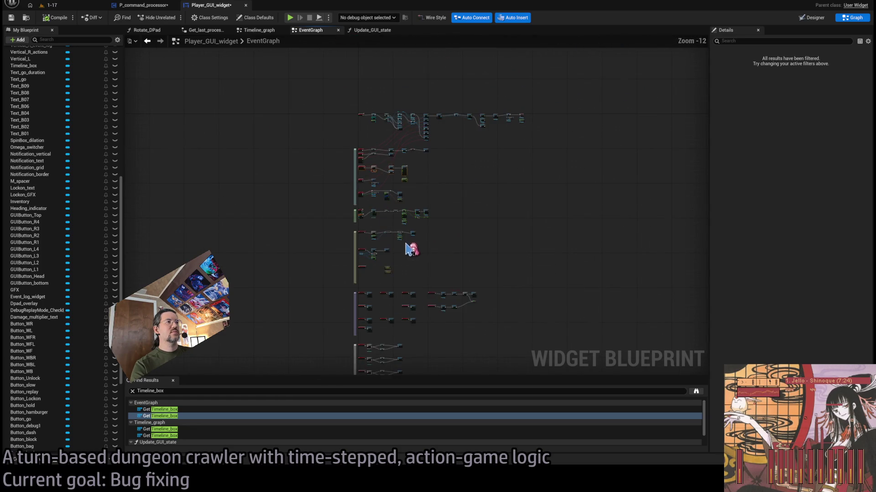
pyautogui.moveTo(457, 272); pyautogui.dragTo(414, 110)
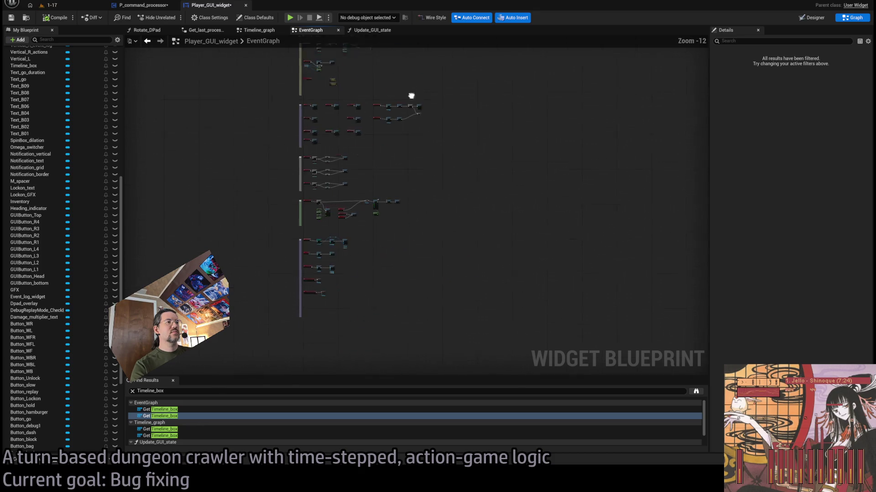
pyautogui.moveTo(488, 347)
pyautogui.mouseDown()
pyautogui.moveTo(228, 39)
pyautogui.moveTo(235, 19)
pyautogui.moveTo(283, 172)
pyautogui.mouseUp()
# Shift the selected sections down to open space under Start_replay, and paste a Clear Children copy
pyautogui.scroll(7, 273, 215)
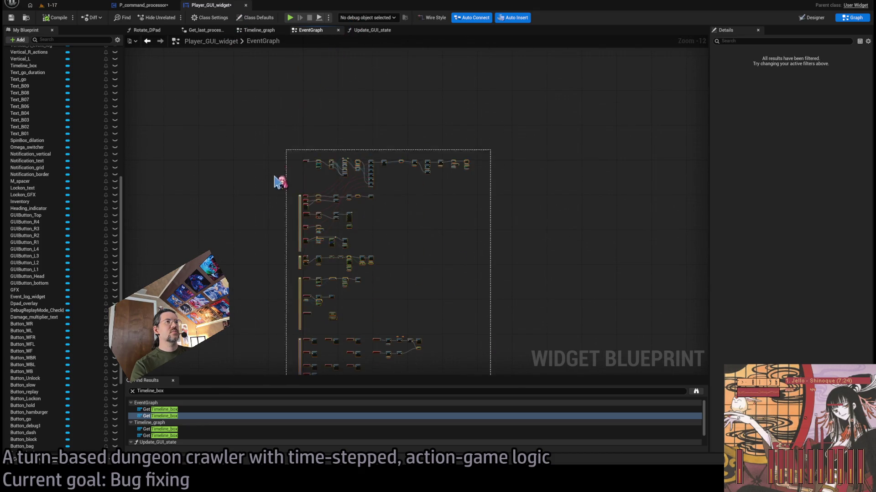
pyautogui.scroll(3, 335, 209)
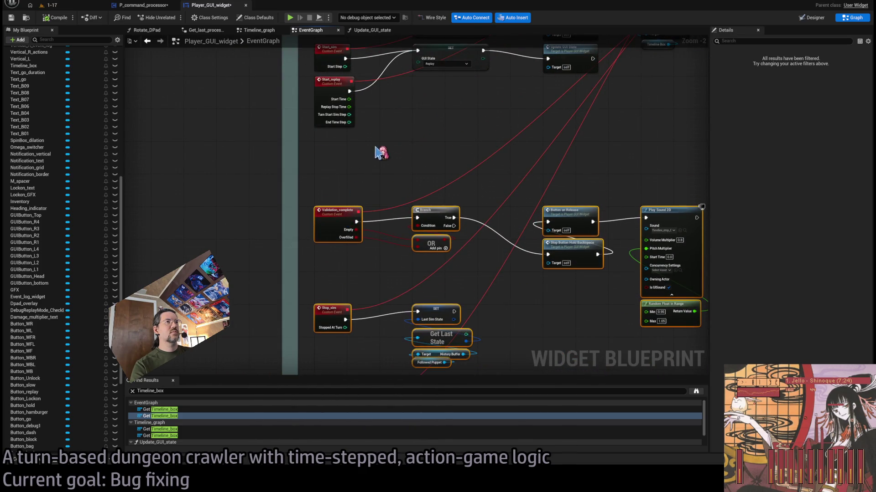
pyautogui.scroll(-3, 381, 153)
pyautogui.moveTo(391, 180)
pyautogui.mouseDown()
pyautogui.moveTo(371, 90)
pyautogui.moveTo(368, 106)
pyautogui.mouseUp()
pyautogui.moveTo(349, 274)
pyautogui.mouseDown()
pyautogui.moveTo(364, 307)
pyautogui.moveTo(373, 279)
pyautogui.moveTo(377, 289)
pyautogui.mouseUp()
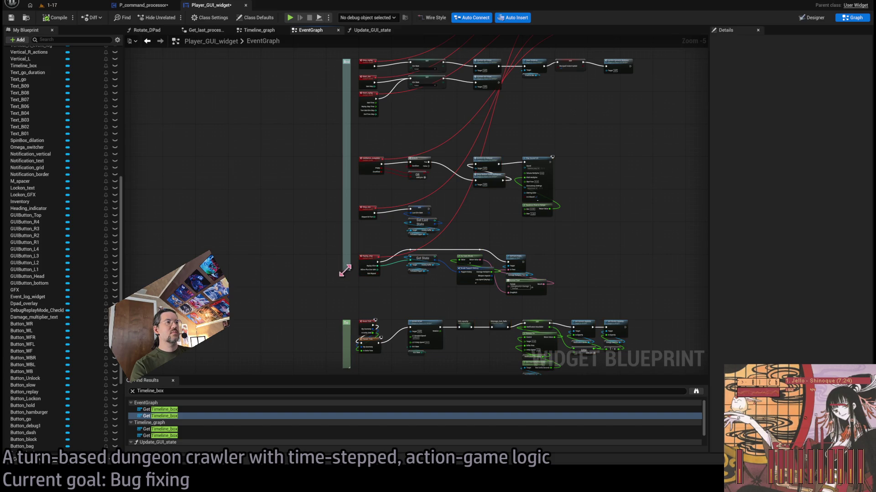
pyautogui.scroll(3, 405, 267)
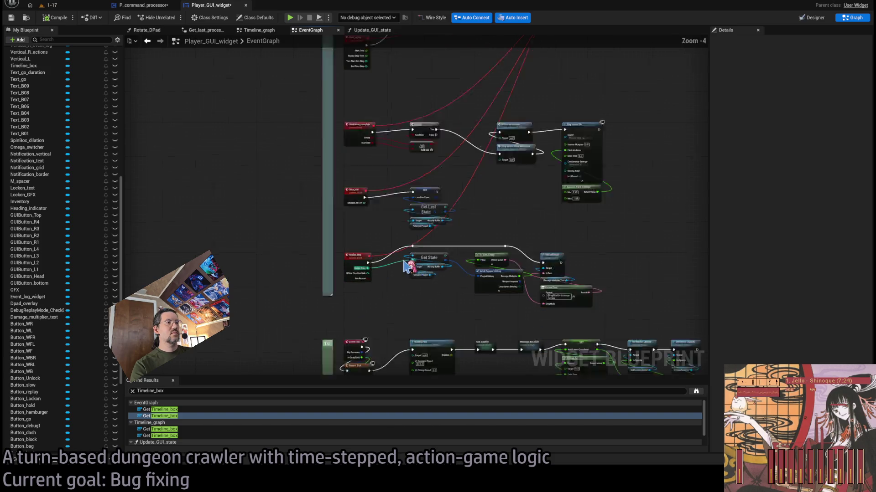
pyautogui.hotkey('ctrl', 'v')
# Wire the pasted Clear Children with Timeline Box getter between Start_replay and the Replay SET, then Play
pyautogui.moveTo(388, 199); pyautogui.dragTo(383, 187)
pyautogui.moveTo(291, 188)
pyautogui.mouseDown()
pyautogui.moveTo(392, 186)
pyautogui.moveTo(373, 160)
pyautogui.mouseUp()
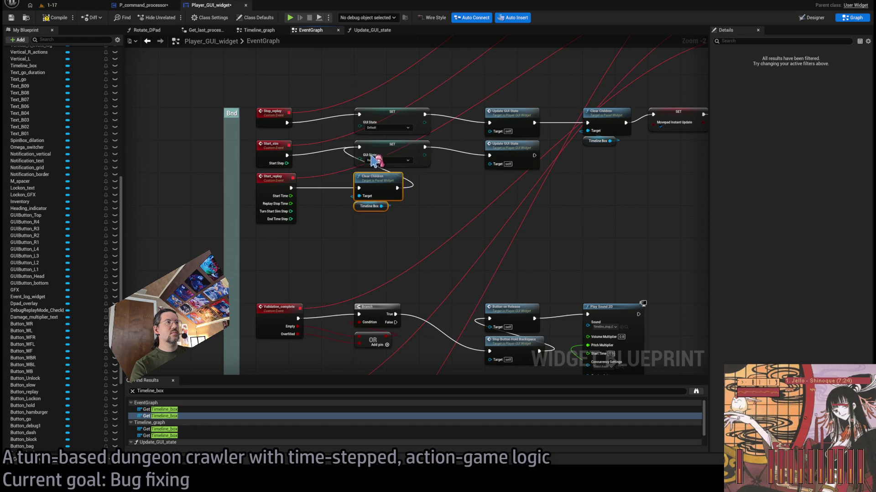
pyautogui.click(453, 201)
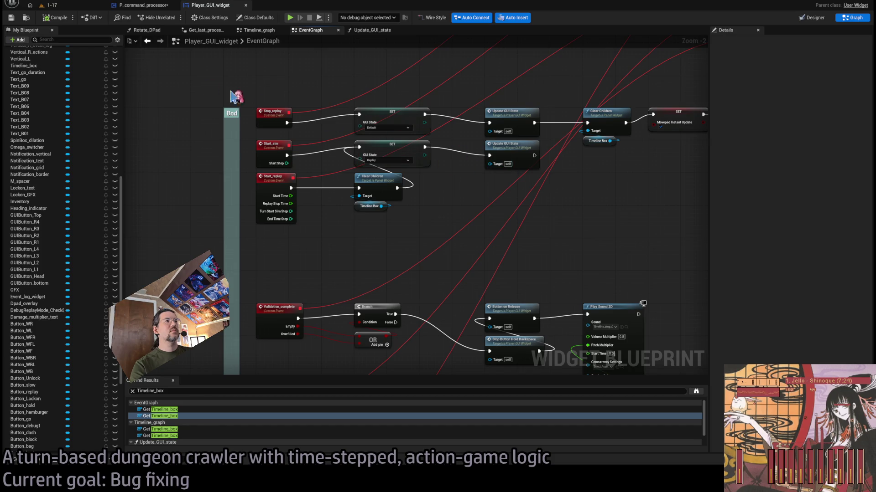
pyautogui.click(50, 5)
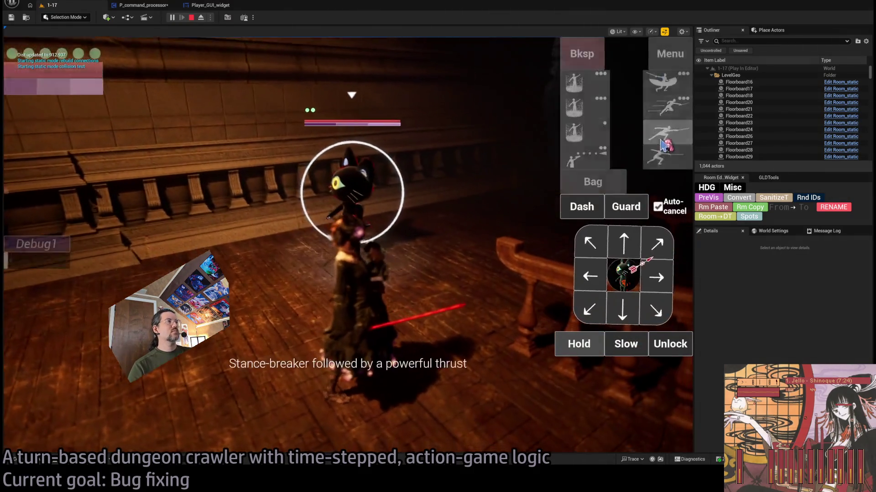
# Queue the stance-breaking thrust skill against the locked-on cat enemy
pyautogui.click(662, 85)
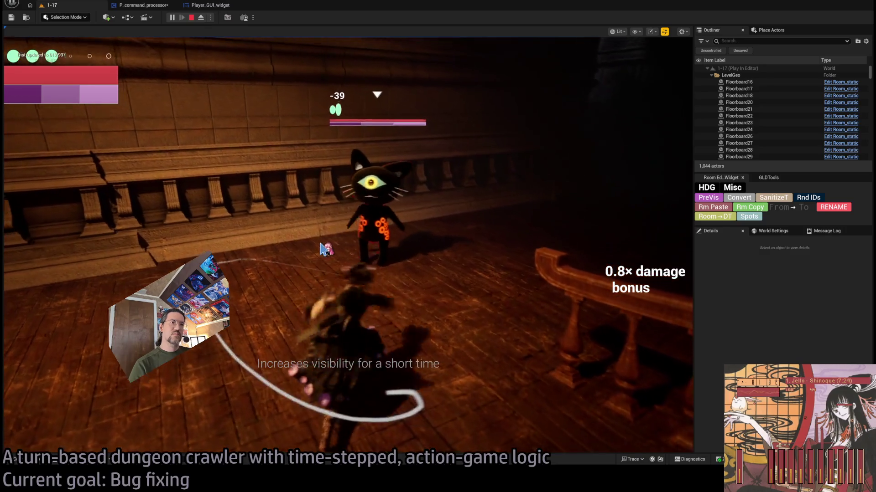